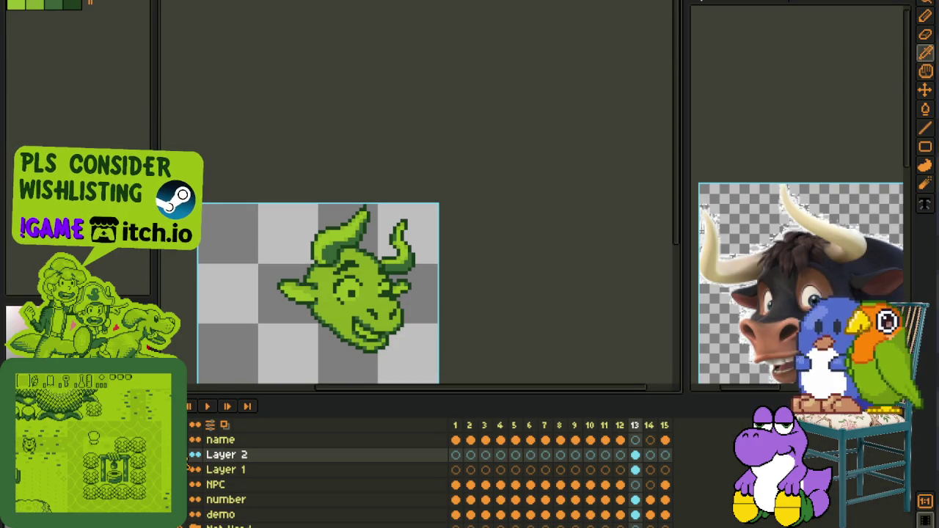
# Merge Layer 2 down into Layer 1
pyautogui.rightClick(227, 459)
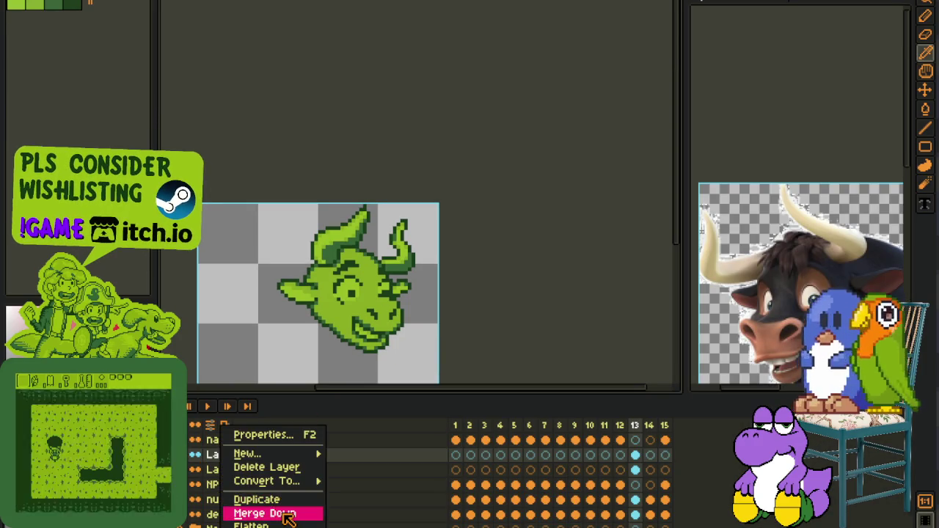
pyautogui.click(260, 511)
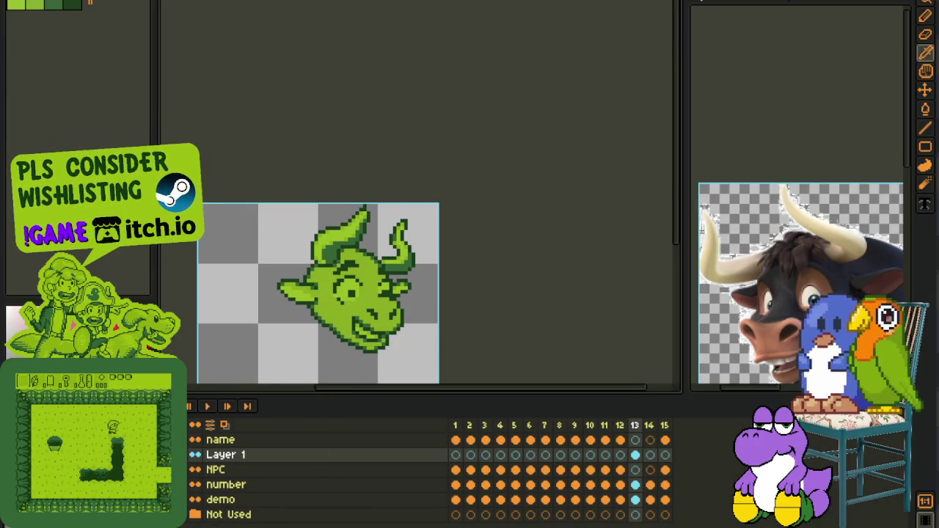
pyautogui.scroll(1, 335, 214)
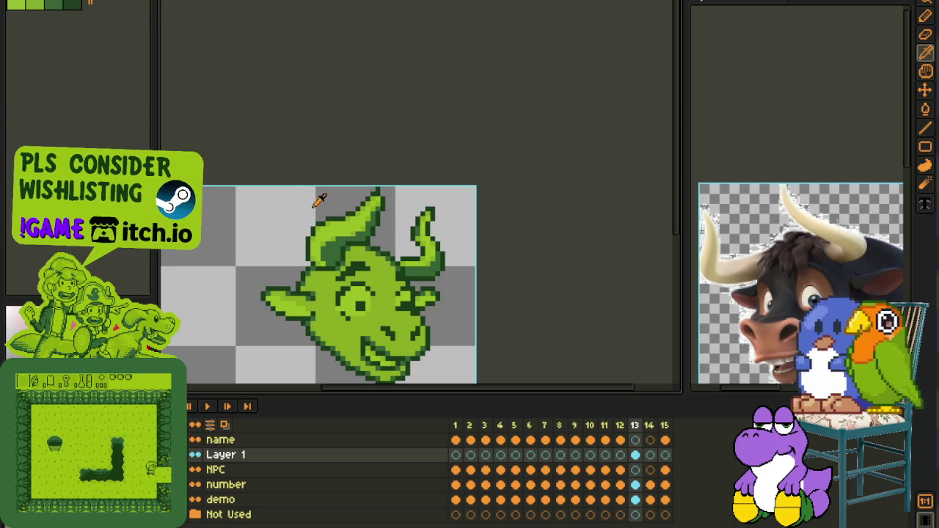
pyautogui.scroll(1, 379, 178)
pyautogui.scroll(2, 383, 183)
# Select the whole bull head, nudge it down two pixels, and save the sprite
pyautogui.press('b')
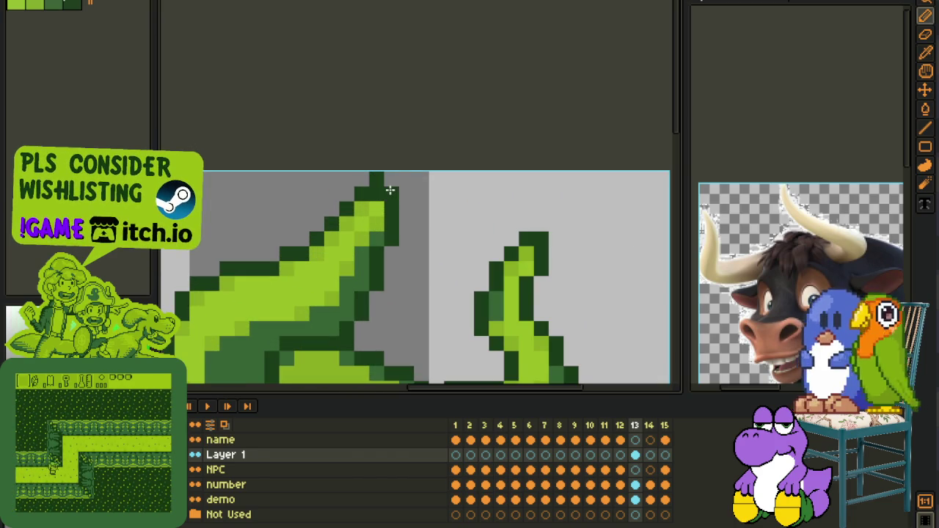
pyautogui.scroll(-2, 377, 180)
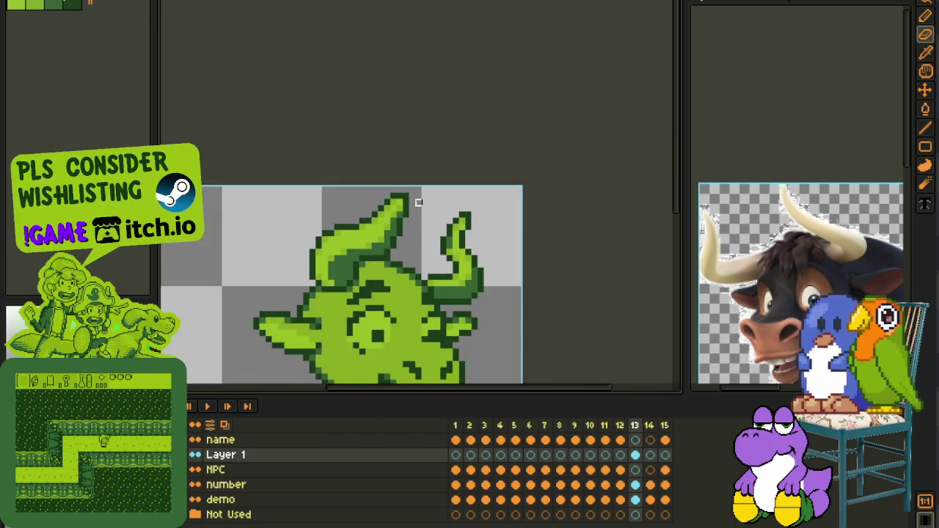
pyautogui.scroll(2, 388, 205)
pyautogui.scroll(-2, 392, 199)
pyautogui.press('i')
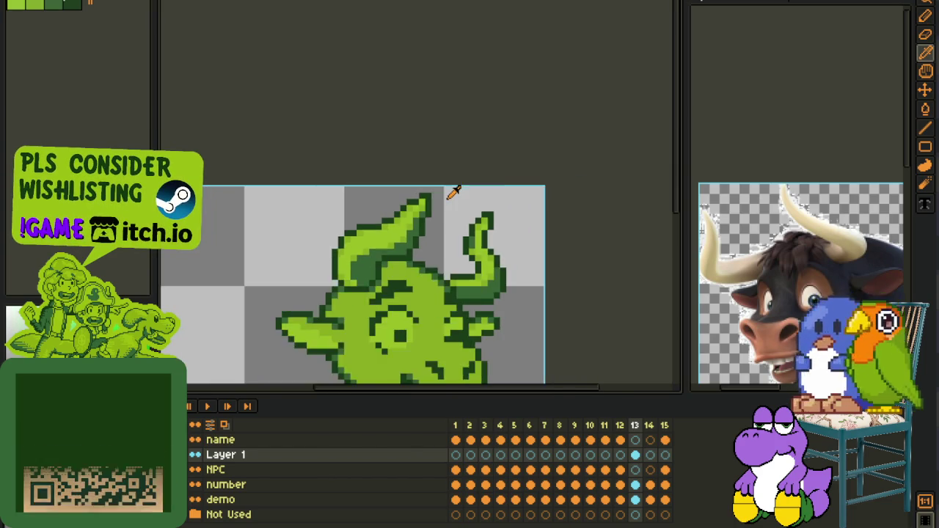
pyautogui.moveTo(452, 202); pyautogui.dragTo(432, 177)
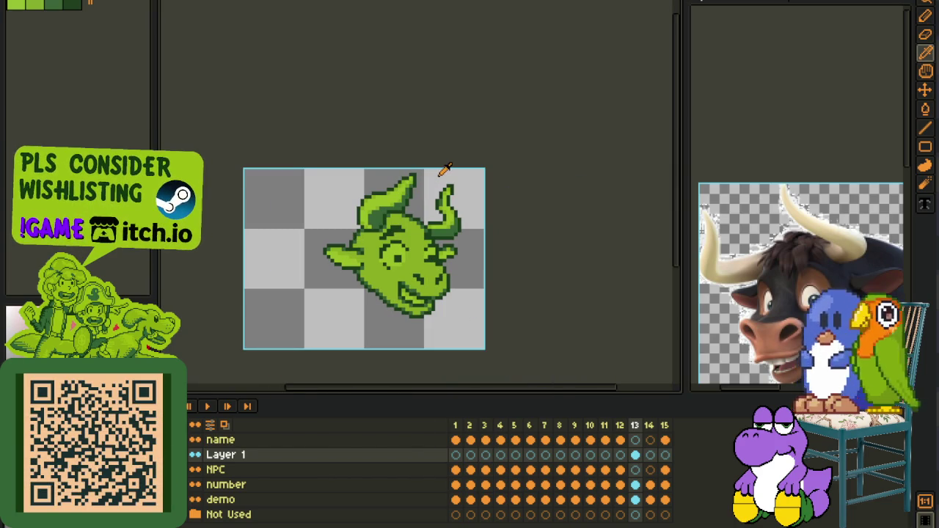
pyautogui.press('m')
pyautogui.moveTo(297, 148); pyautogui.dragTo(539, 329)
pyautogui.scroll(2, 440, 209)
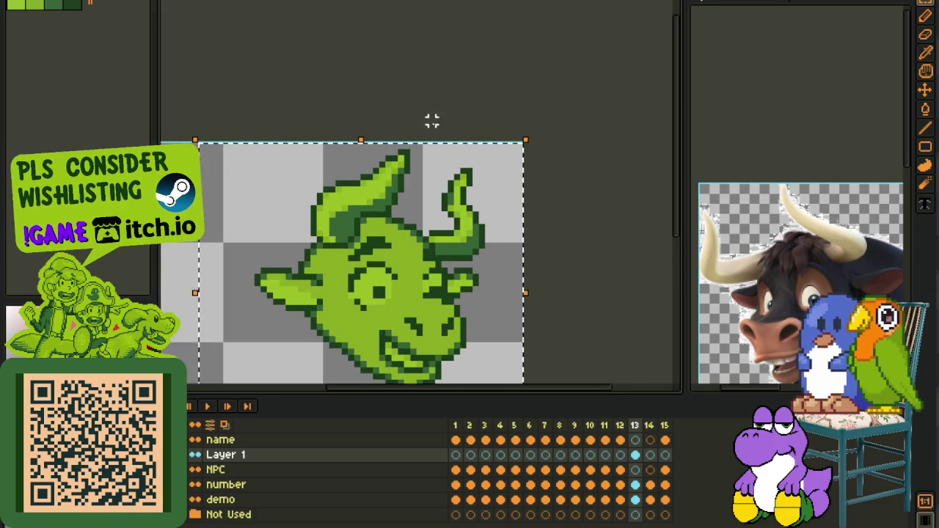
pyautogui.press('Down')
pyautogui.press('Down')
pyautogui.scroll(-3, 487, 152)
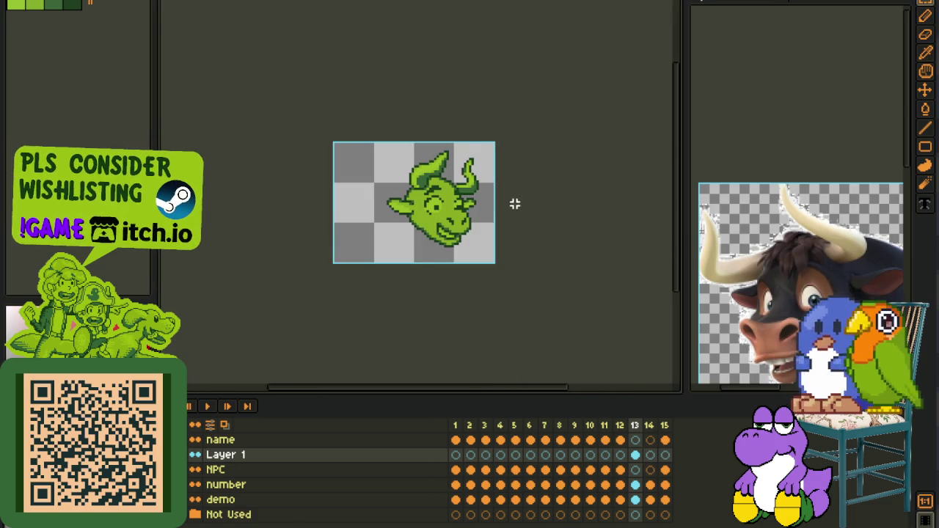
pyautogui.hotkey('ctrl', 's')
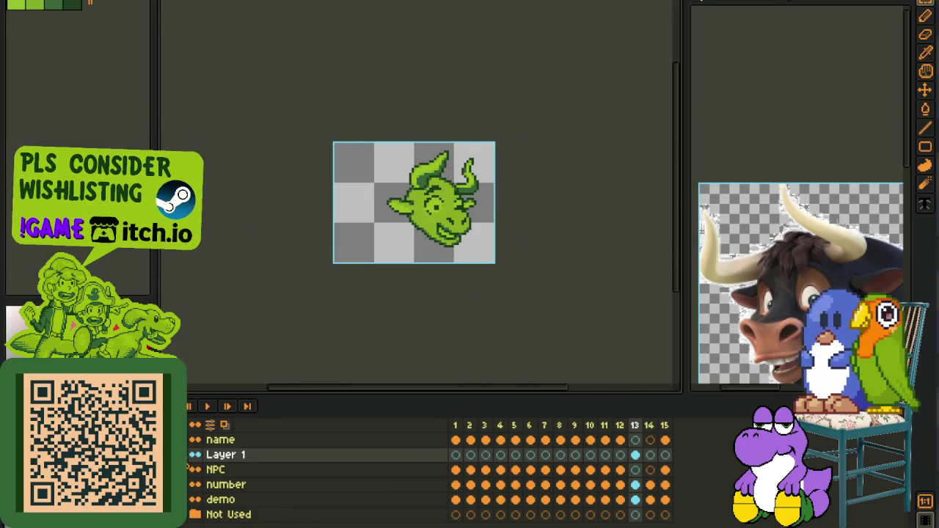
# Insert a new empty Layer 2 above Layer 1 from the layer context menu
pyautogui.rightClick(235, 460)
pyautogui.moveTo(266, 453)
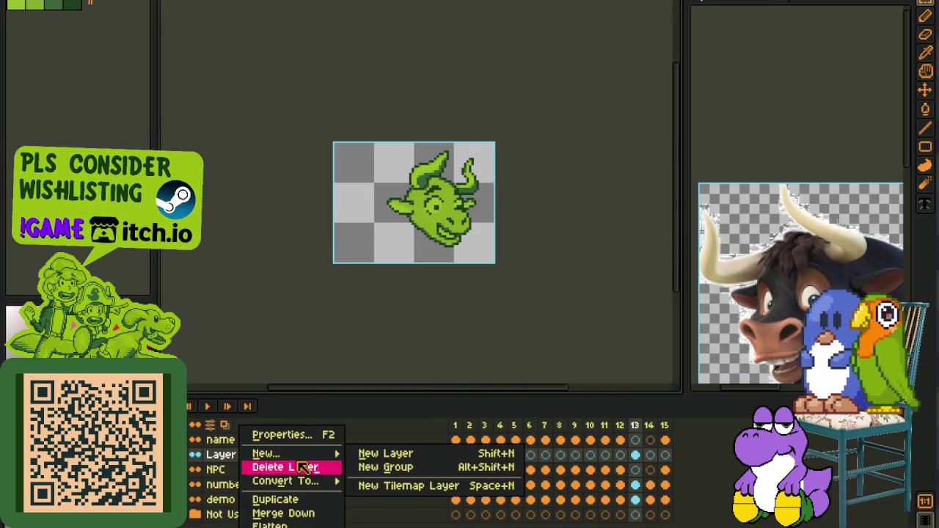
pyautogui.click(374, 455)
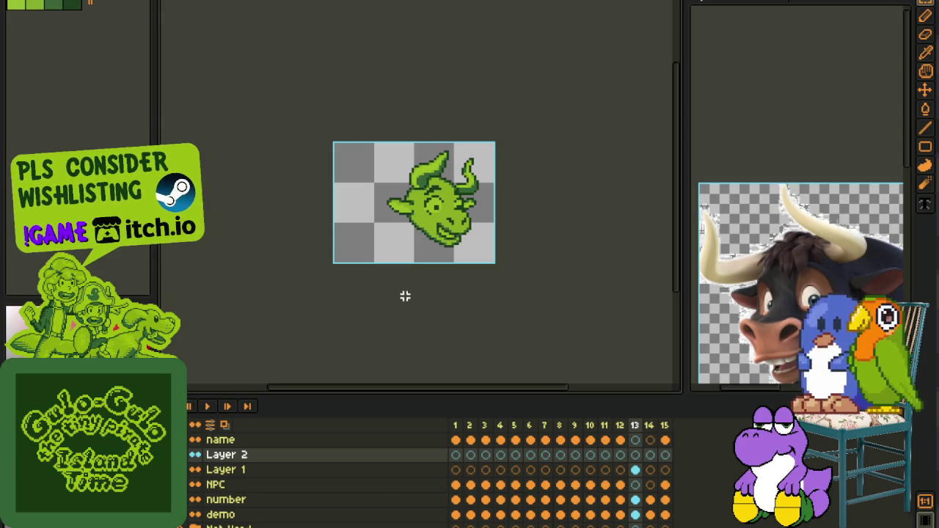
# Hide the timeline and draw a red ellipse below the bull's head
pyautogui.press('i')
pyautogui.scroll(3, 400, 232)
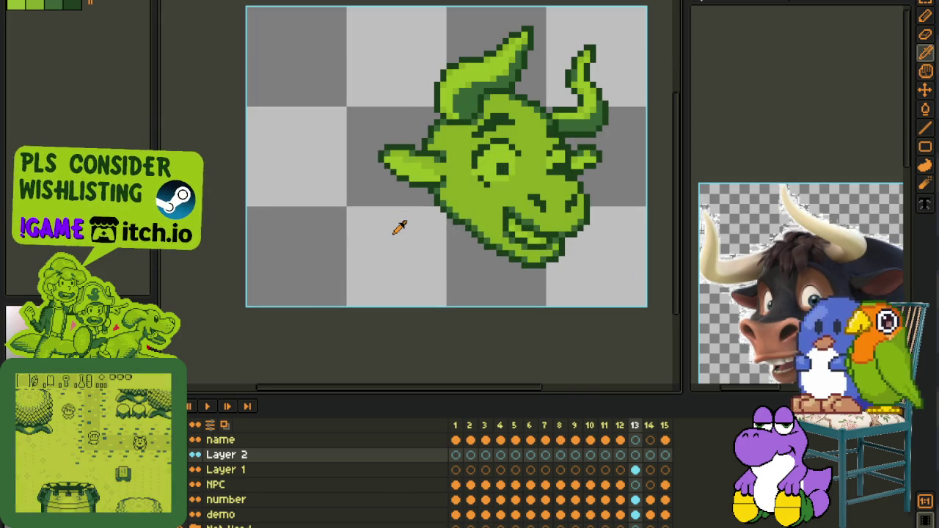
pyautogui.hotkey('ctrl', 's')
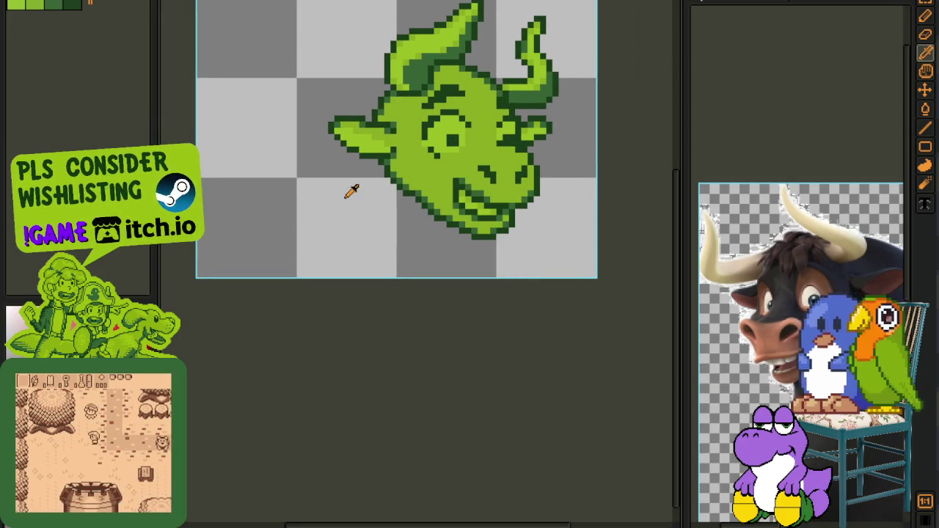
pyautogui.press('Tab')
pyautogui.press('u')
pyautogui.scroll(2, 403, 192)
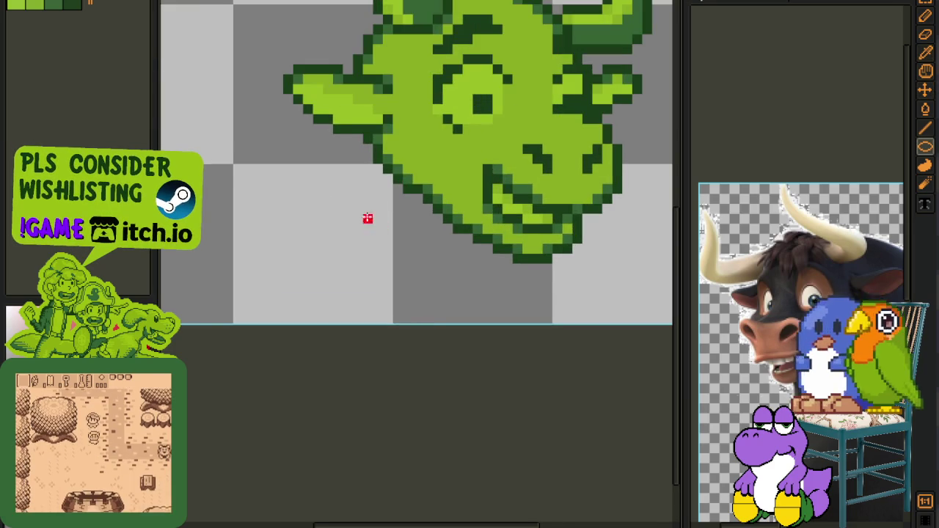
pyautogui.scroll(-1, 367, 218)
pyautogui.hotkey('ctrl', 's')
pyautogui.scroll(1, 372, 272)
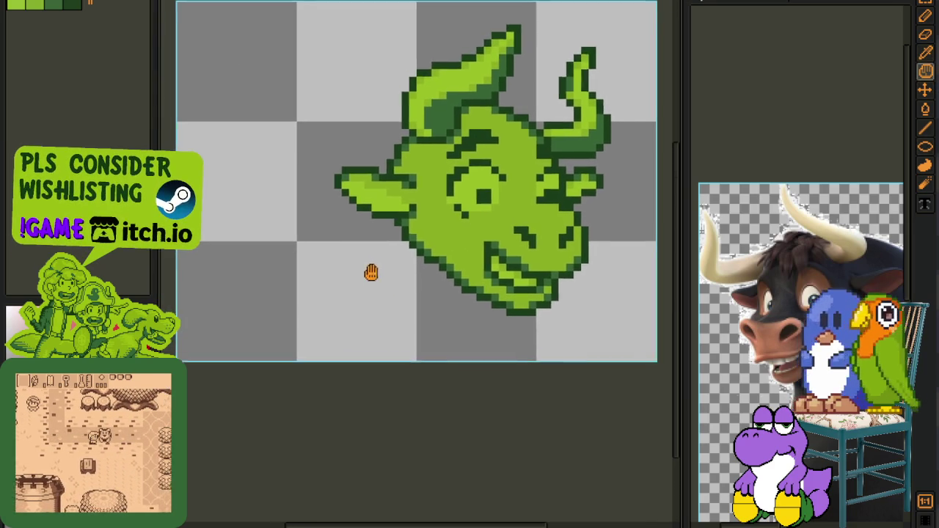
pyautogui.scroll(1, 335, 283)
pyautogui.moveTo(321, 270); pyautogui.dragTo(422, 385)
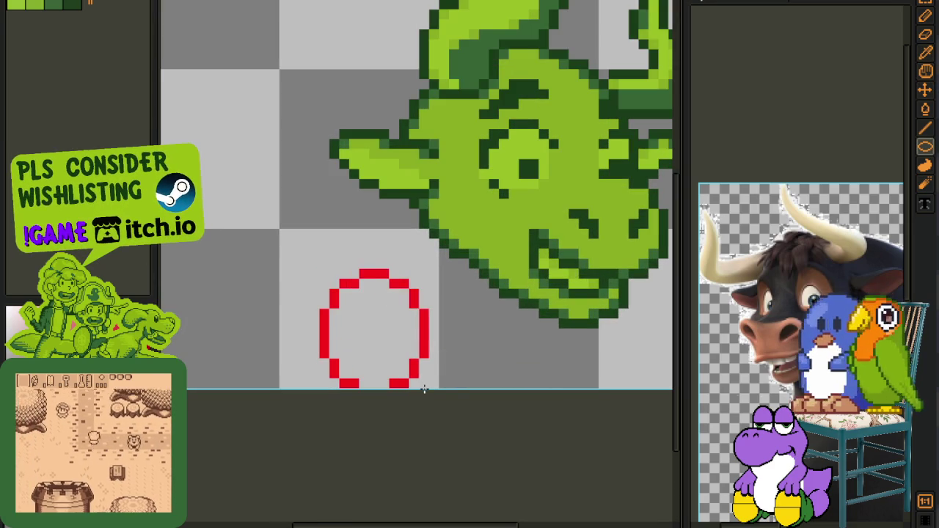
# Draw a second, larger red ellipse beneath the bull's chin
pyautogui.press('h')
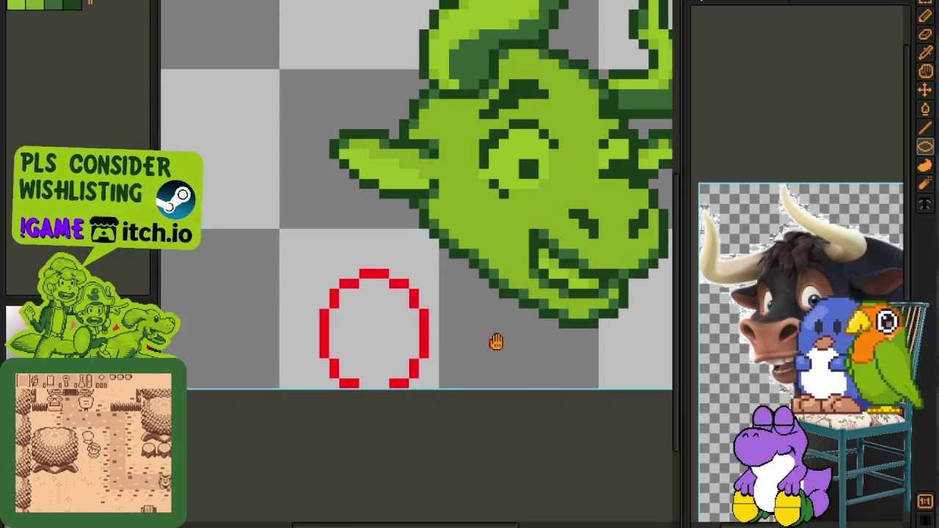
pyautogui.moveTo(495, 342); pyautogui.dragTo(414, 341)
pyautogui.scroll(1, 414, 341)
pyautogui.press('u')
pyautogui.moveTo(374, 231); pyautogui.dragTo(530, 450)
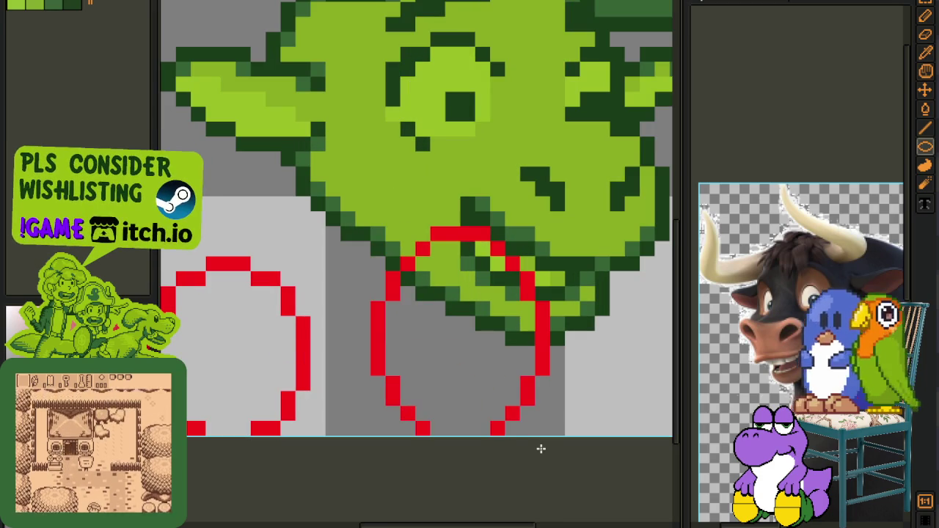
pyautogui.scroll(-1, 519, 397)
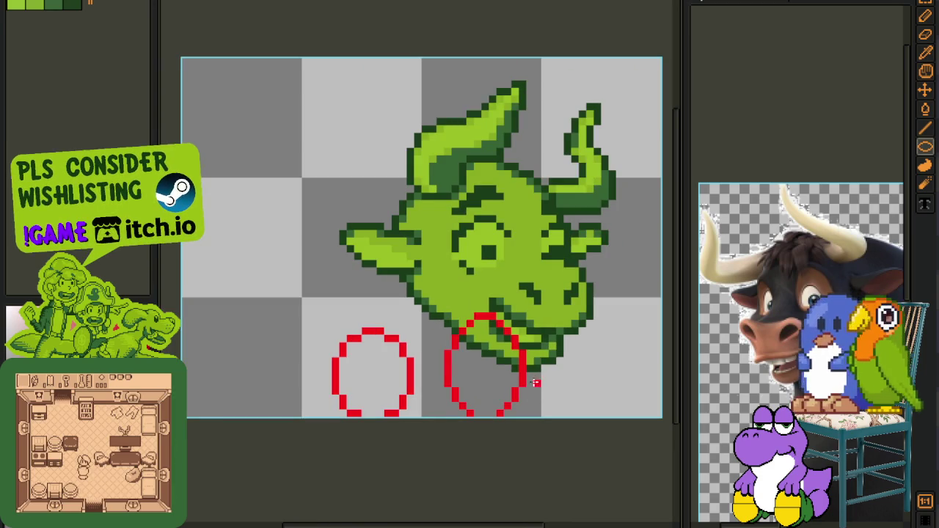
# Move the right ellipse left and down, then deselect it
pyautogui.press('m')
pyautogui.moveTo(433, 301); pyautogui.dragTo(551, 411)
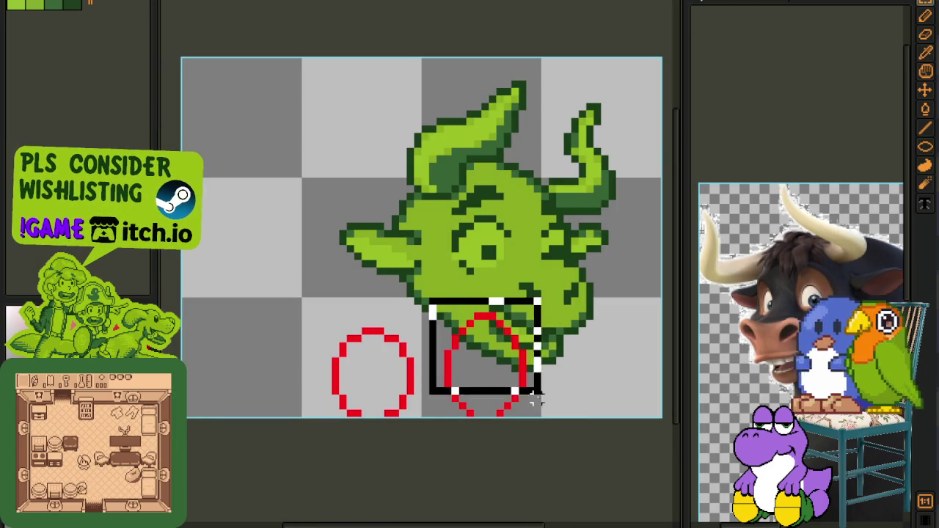
pyautogui.moveTo(482, 384); pyautogui.dragTo(473, 404)
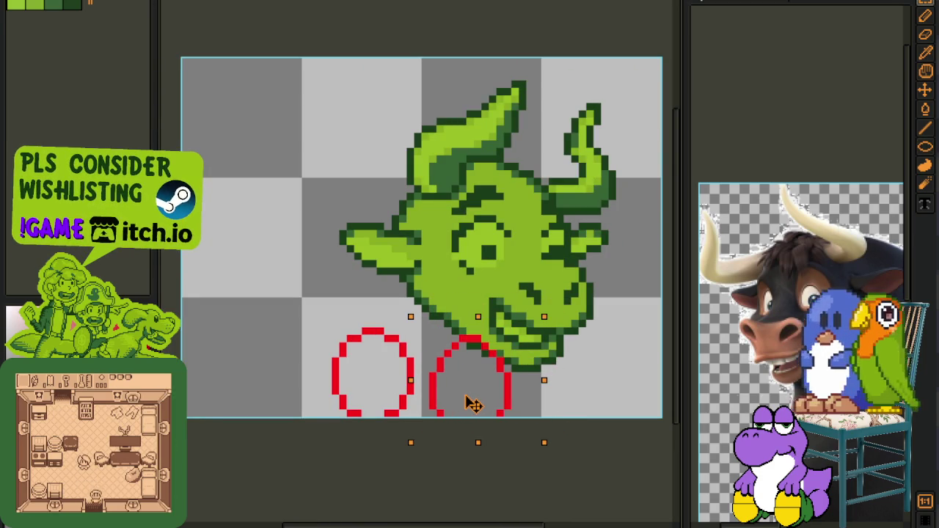
pyautogui.hotkey('ctrl', 'd')
# Draw a red line from the bull's head down to the left ellipse
pyautogui.press('u')
pyautogui.scroll(1, 367, 323)
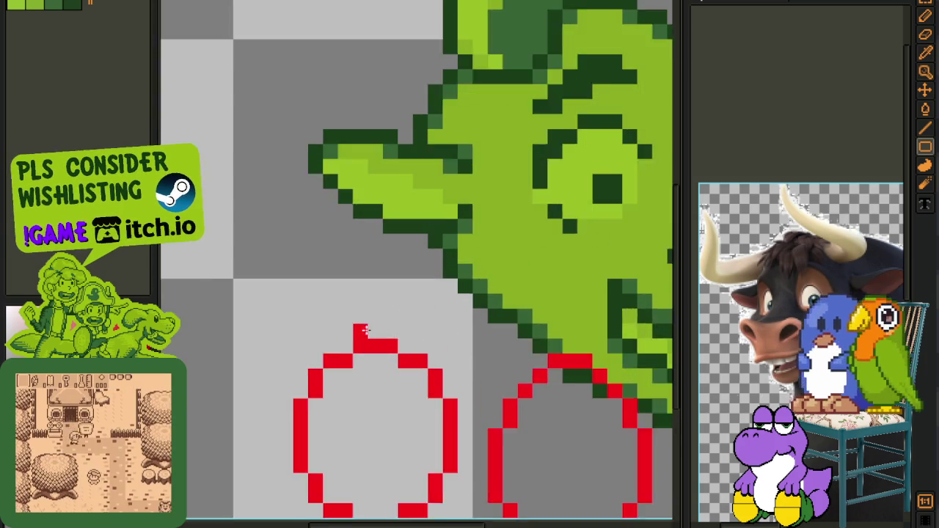
pyautogui.scroll(1, 365, 330)
pyautogui.moveTo(453, 228)
pyautogui.mouseDown()
pyautogui.moveTo(439, 282)
pyautogui.moveTo(398, 329)
pyautogui.mouseUp()
pyautogui.scroll(-2, 400, 330)
pyautogui.scroll(-1, 453, 329)
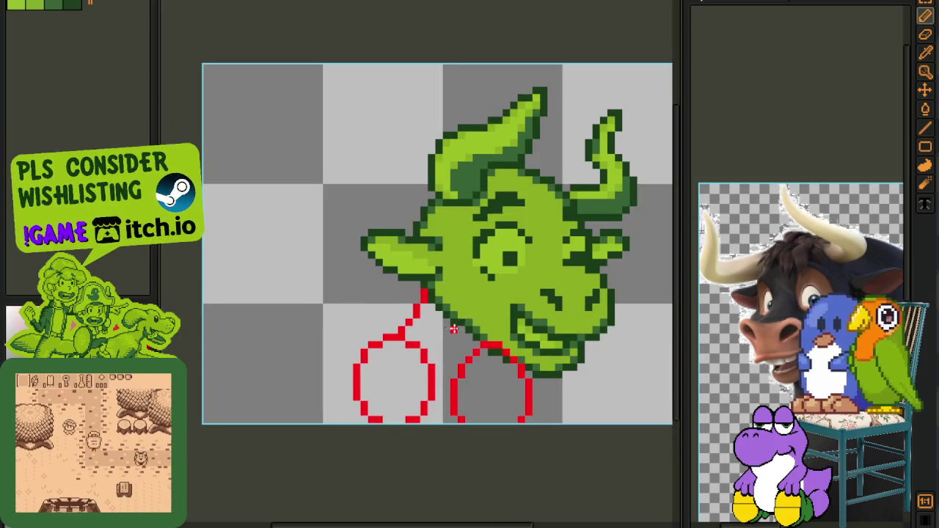
pyautogui.scroll(1, 453, 330)
pyautogui.scroll(2, 453, 329)
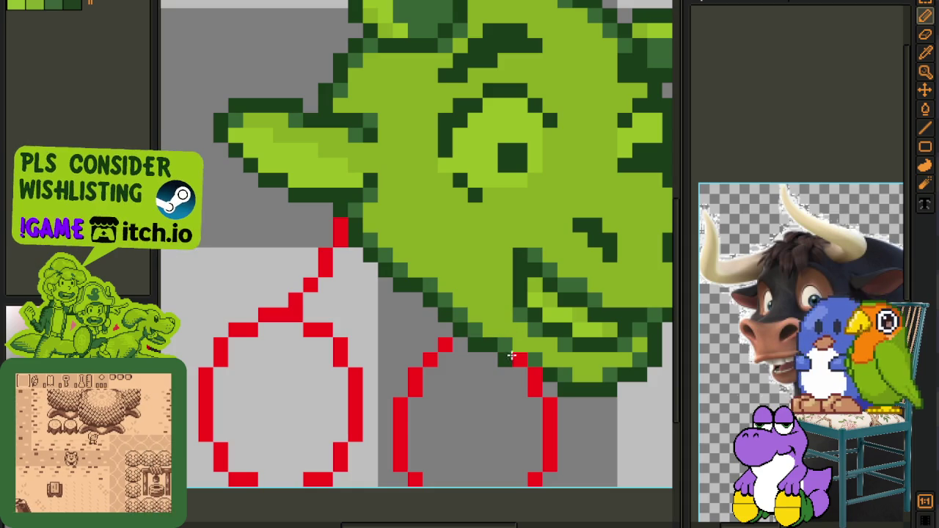
pyautogui.scroll(-3, 562, 352)
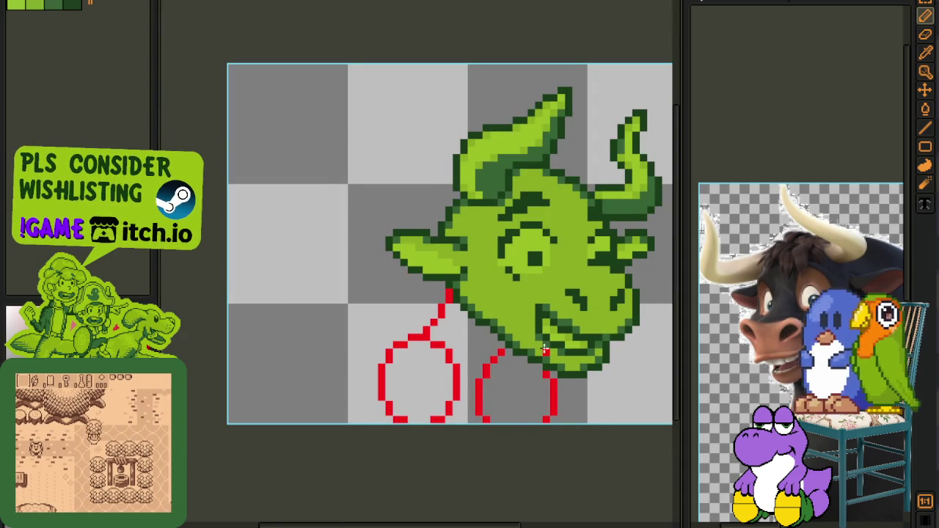
pyautogui.scroll(2, 520, 330)
pyautogui.scroll(-2, 516, 330)
pyautogui.scroll(-1, 476, 280)
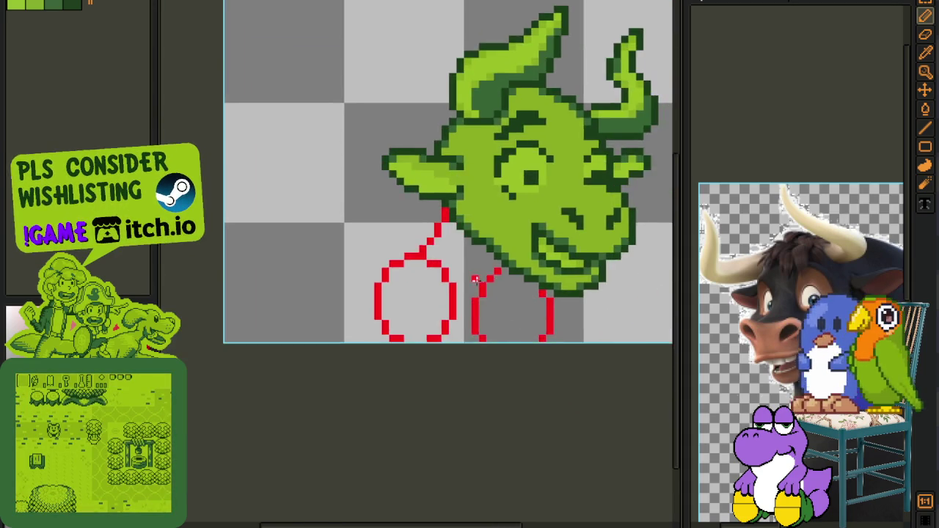
pyautogui.scroll(1, 475, 280)
pyautogui.scroll(1, 482, 293)
pyautogui.scroll(-2, 440, 300)
pyautogui.scroll(3, 487, 316)
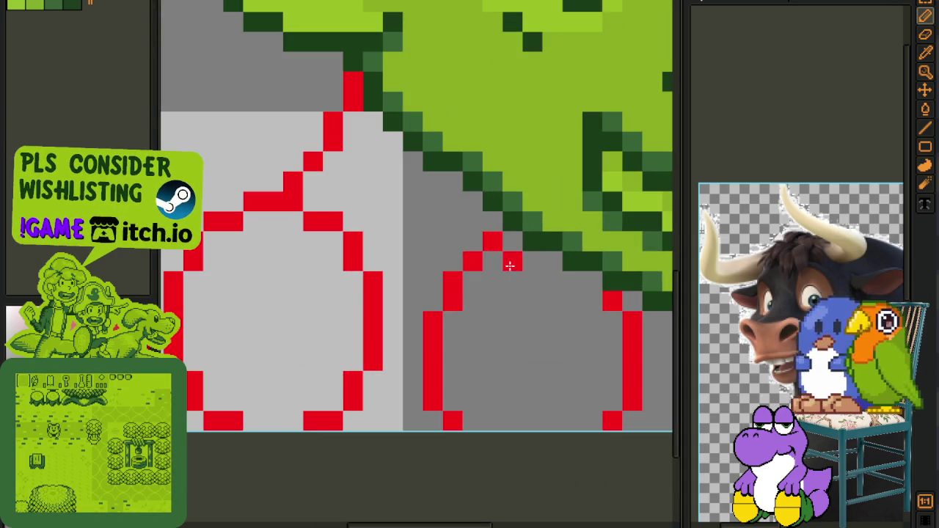
# Erase the right ellipse's left arc and the inner red curves, then zoom out
pyautogui.moveTo(509, 265)
pyautogui.mouseDown()
pyautogui.moveTo(469, 263)
pyautogui.moveTo(452, 422)
pyautogui.mouseUp()
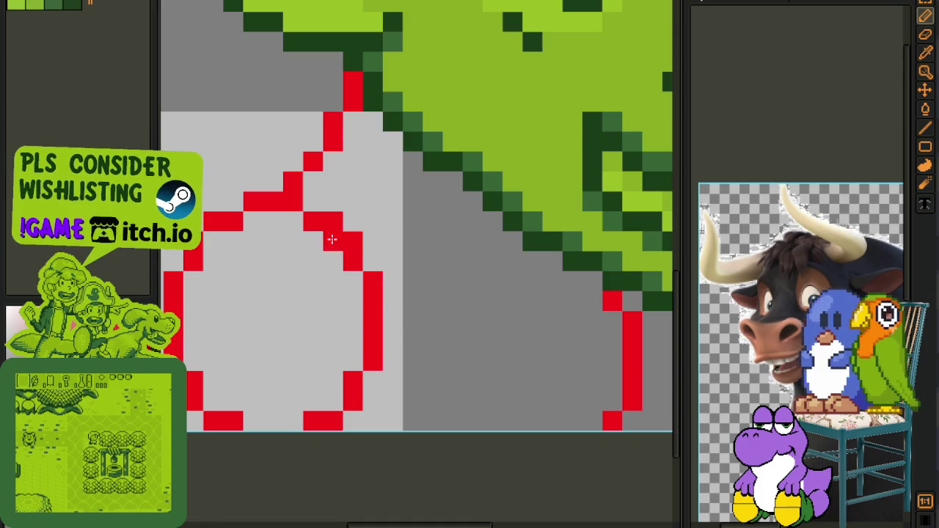
pyautogui.moveTo(333, 239); pyautogui.dragTo(293, 202)
pyautogui.moveTo(350, 254)
pyautogui.mouseDown()
pyautogui.moveTo(371, 330)
pyautogui.moveTo(349, 364)
pyautogui.mouseUp()
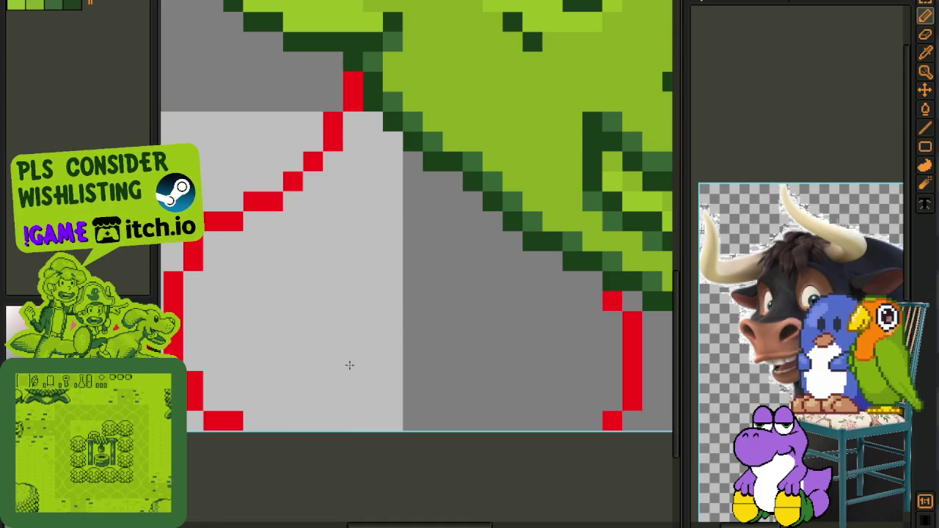
pyautogui.scroll(-3, 404, 344)
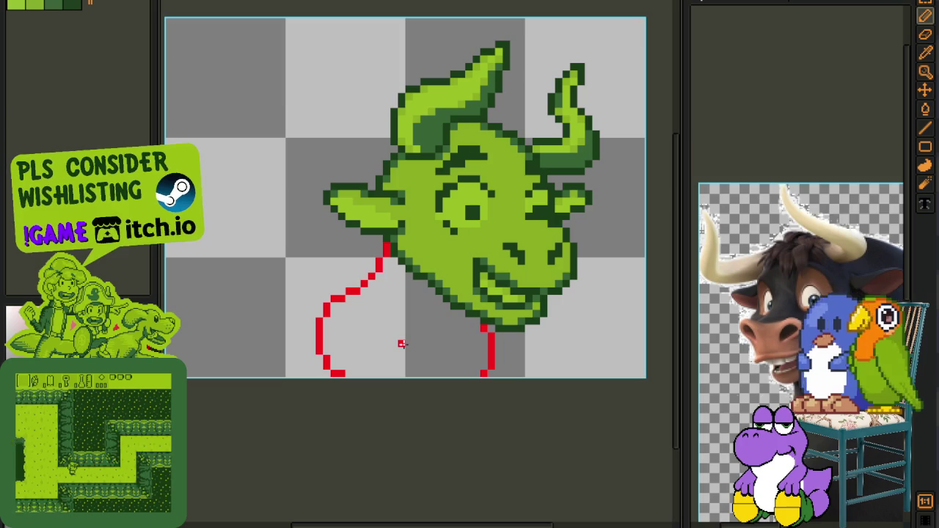
pyautogui.scroll(-1, 446, 328)
# Sample the light green and repaint the dark jaw edge pixels to blend into the neck
pyautogui.scroll(-1, 443, 341)
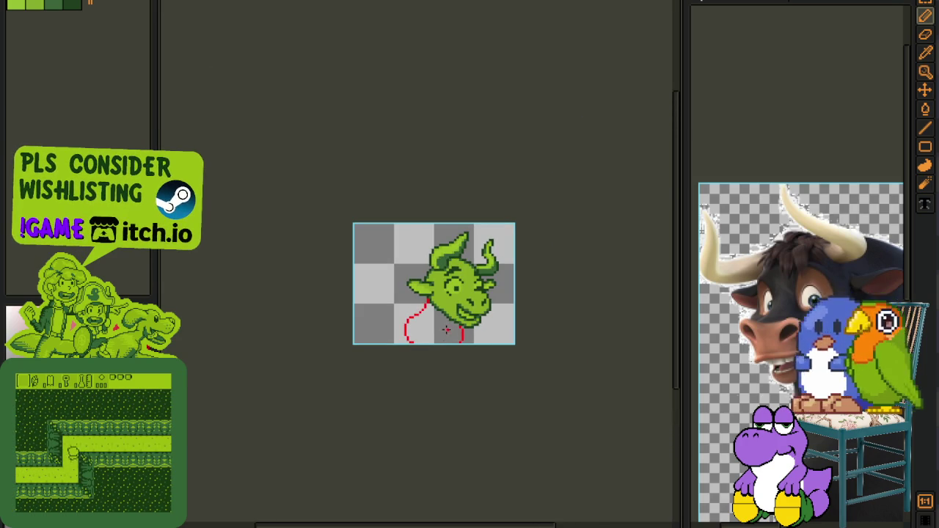
pyautogui.press('alt')
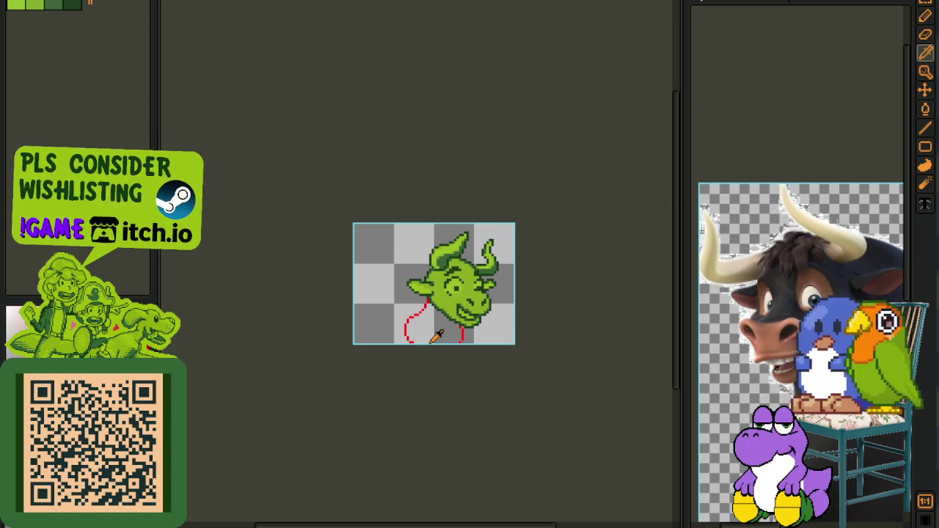
pyautogui.scroll(1, 441, 331)
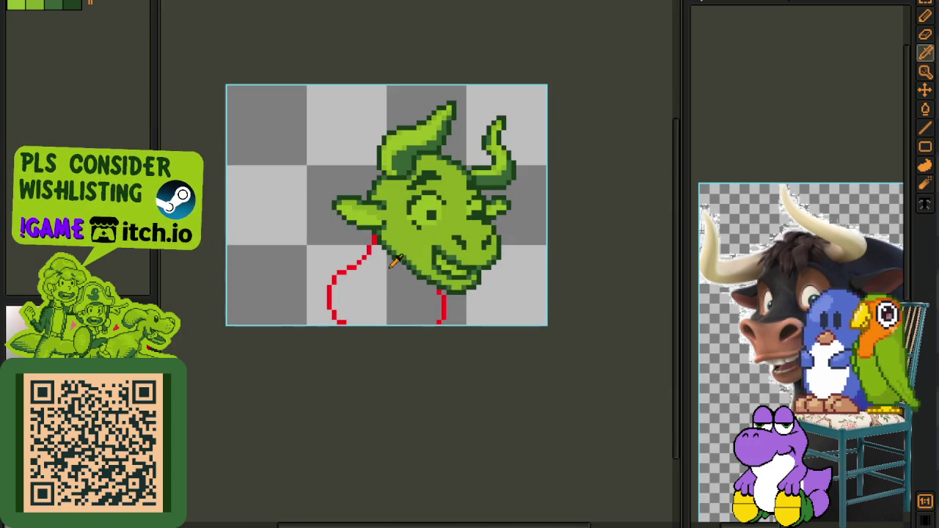
pyautogui.press('Tab')
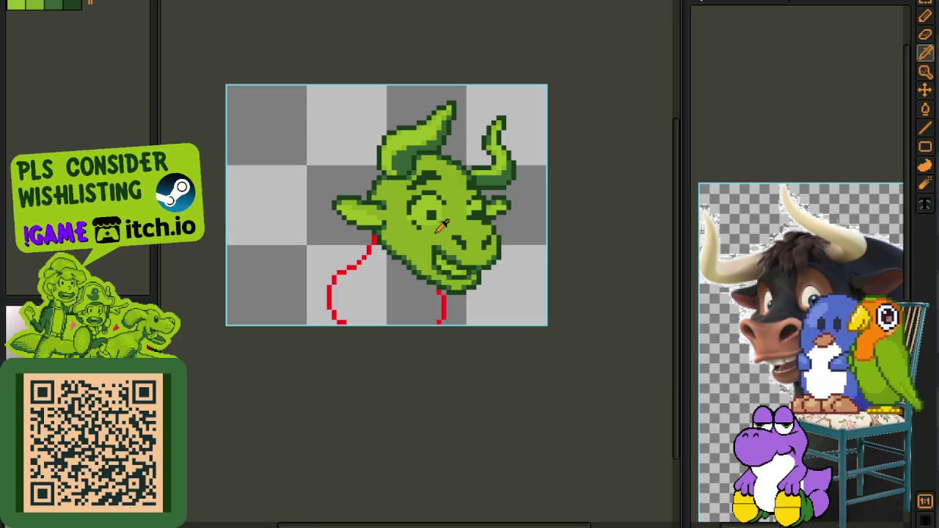
pyautogui.press('Tab')
pyautogui.scroll(1, 381, 292)
pyautogui.scroll(3, 380, 292)
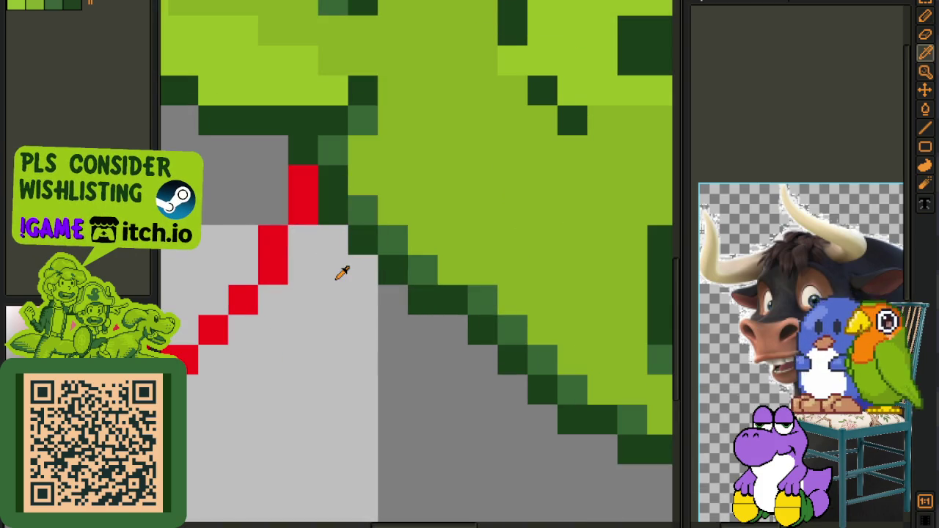
pyautogui.keyDown('alt'); pyautogui.click(387, 179); pyautogui.keyUp('alt')
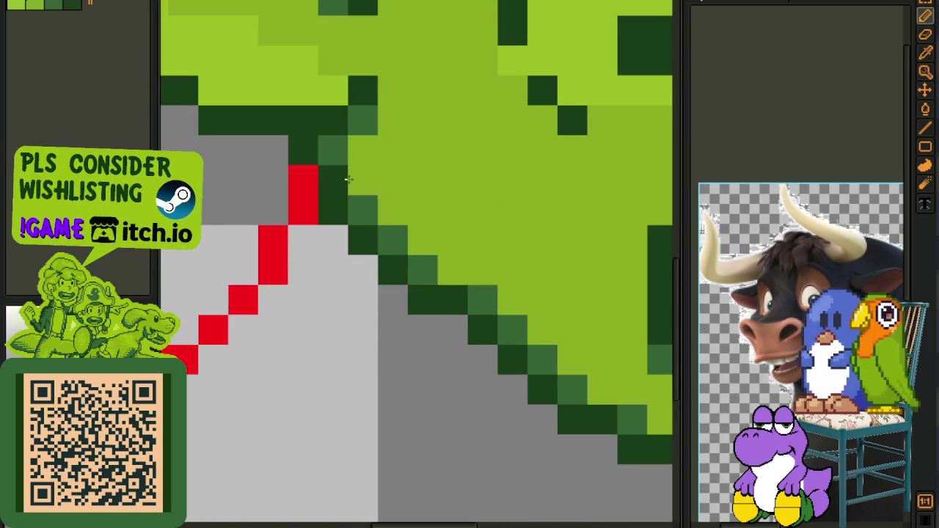
pyautogui.moveTo(334, 179); pyautogui.dragTo(362, 269)
pyautogui.moveTo(382, 235); pyautogui.dragTo(396, 308)
pyautogui.moveTo(418, 264); pyautogui.dragTo(425, 337)
pyautogui.moveTo(436, 289)
pyautogui.mouseDown()
pyautogui.moveTo(462, 308)
pyautogui.moveTo(425, 287)
pyautogui.mouseUp()
# Bucket-fill the red-outlined neck area with green
pyautogui.scroll(-5, 445, 327)
pyautogui.press('g')
pyautogui.click(413, 294)
pyautogui.scroll(-3, 413, 299)
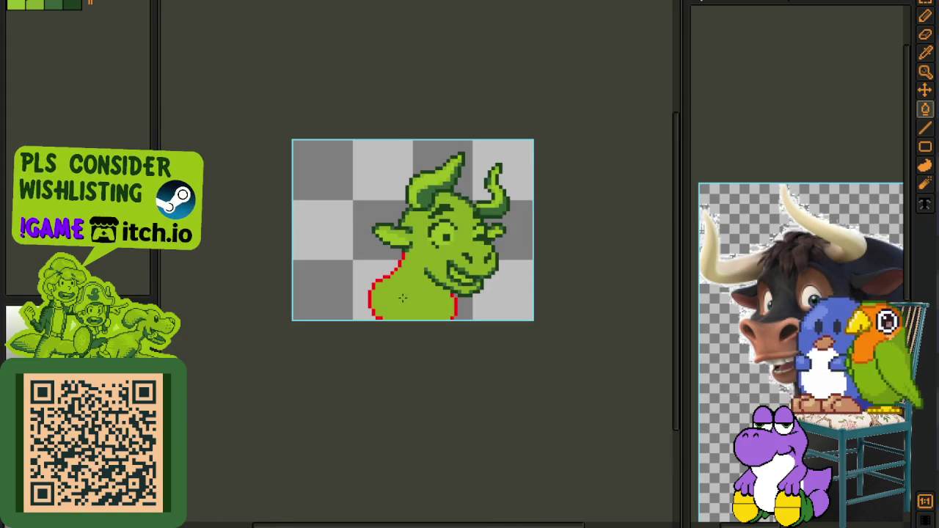
pyautogui.press('i')
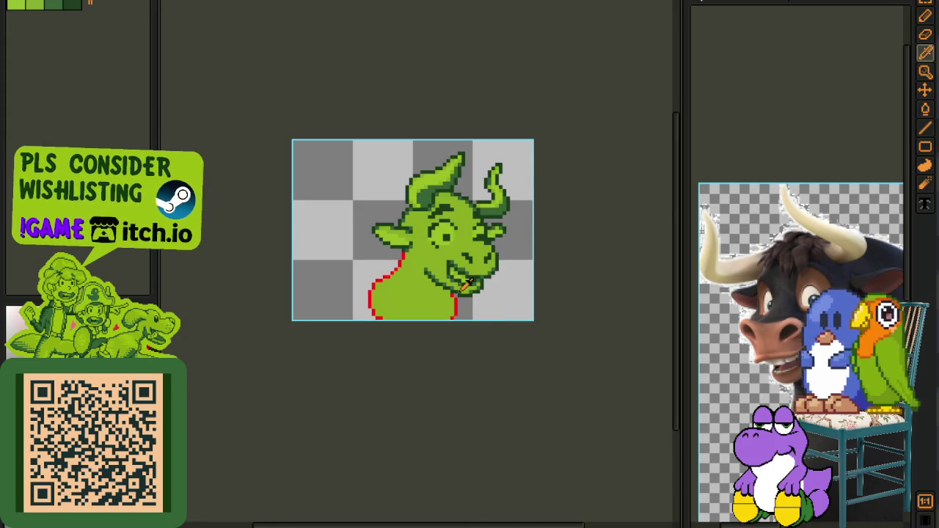
# Save the sheet, reposition the view around the bull, and save again
pyautogui.hotkey('ctrl', 's')
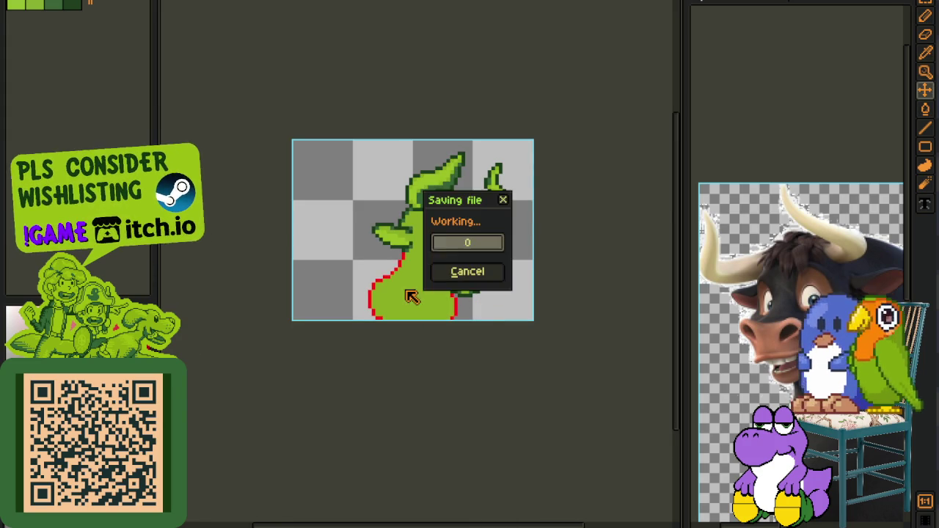
pyautogui.scroll(-1, 391, 283)
pyautogui.moveTo(470, 312); pyautogui.dragTo(426, 267)
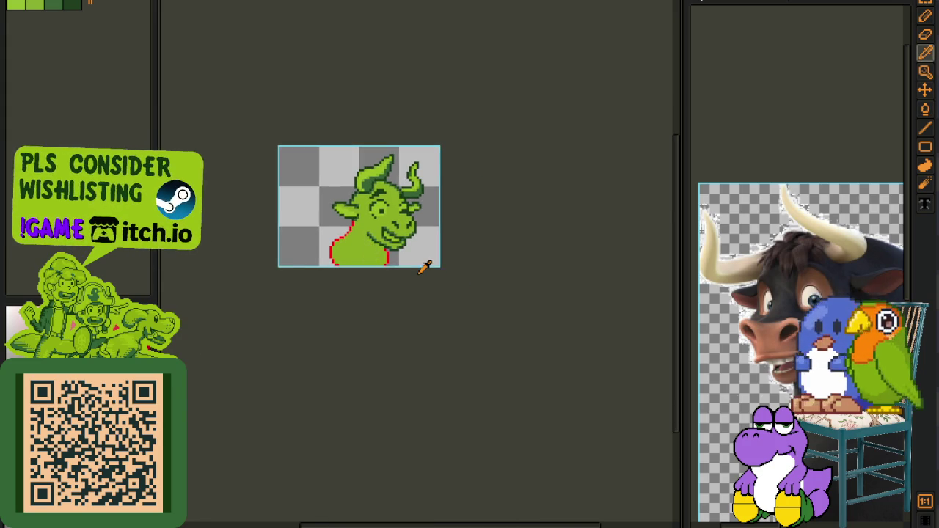
pyautogui.moveTo(344, 223)
pyautogui.mouseDown()
pyautogui.moveTo(378, 244)
pyautogui.moveTo(358, 200)
pyautogui.mouseUp()
pyautogui.scroll(1, 376, 236)
pyautogui.hotkey('ctrl', 's')
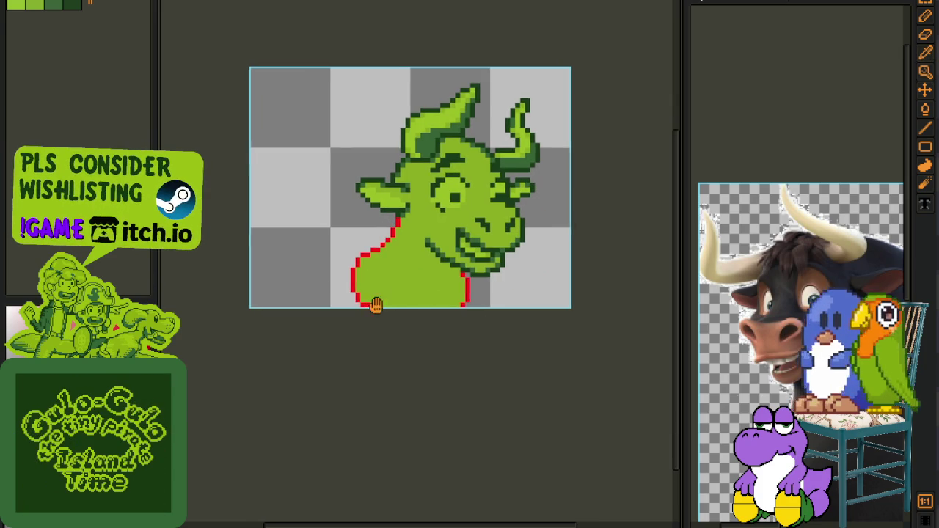
pyautogui.scroll(2, 374, 242)
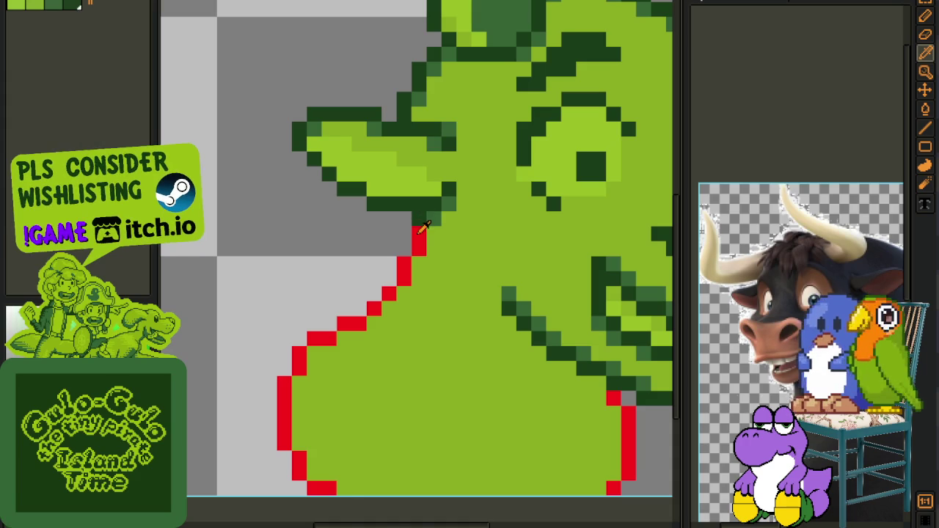
# Replace red #FF0000 with dark green #0F380F and patch gaps in the neck and chest outline
pyautogui.hotkey('shift', 'r')
pyautogui.click(416, 409)
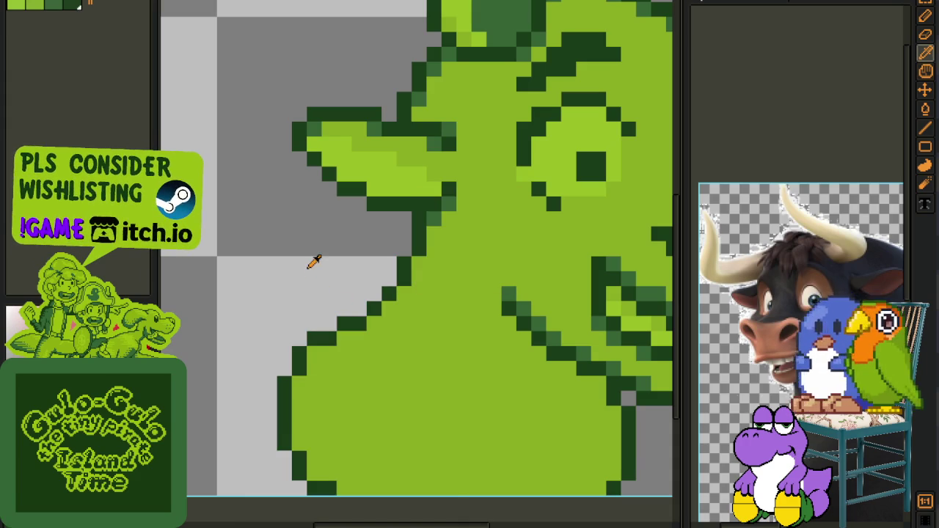
pyautogui.press('b')
pyautogui.click(412, 266)
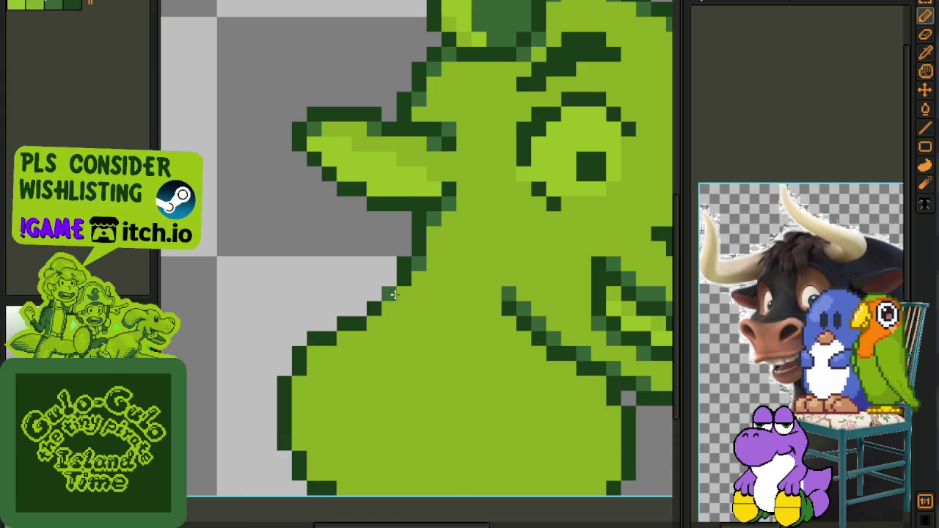
pyautogui.click(389, 294)
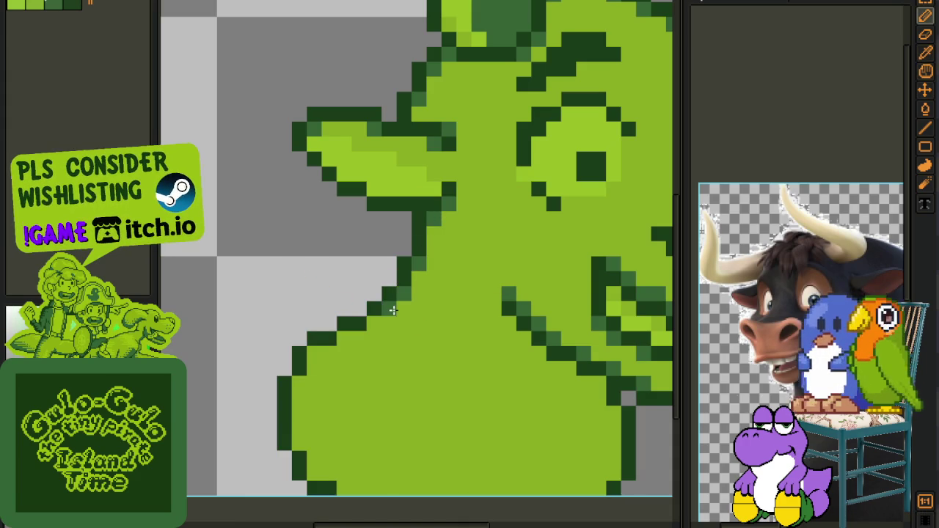
pyautogui.click(344, 334)
pyautogui.click(299, 383)
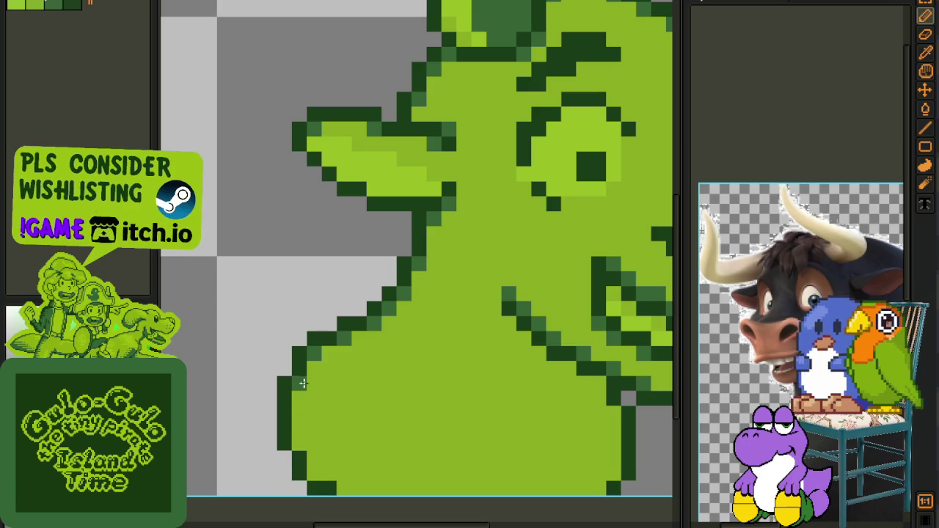
pyautogui.click(294, 442)
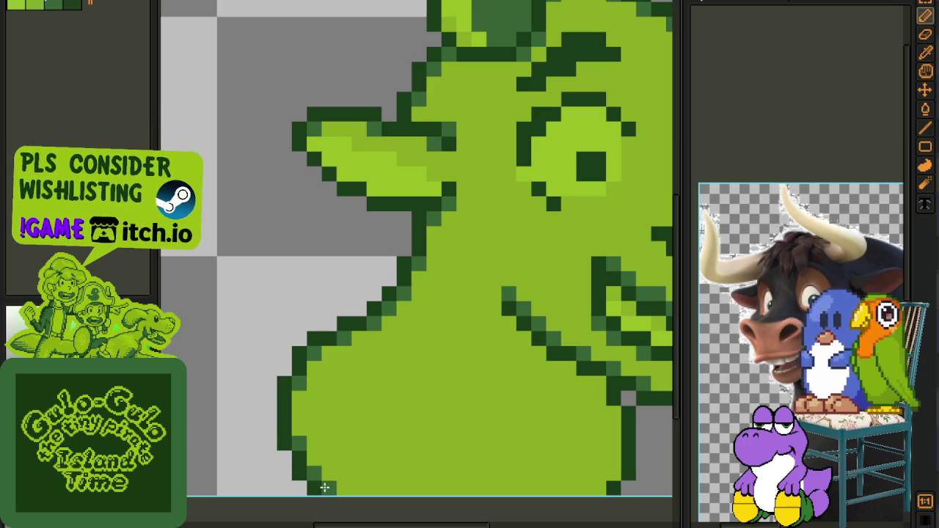
# Draw a dark green shading line beneath the bull's jaw
pyautogui.press('h')
pyautogui.scroll(-2, 482, 353)
pyautogui.press('b')
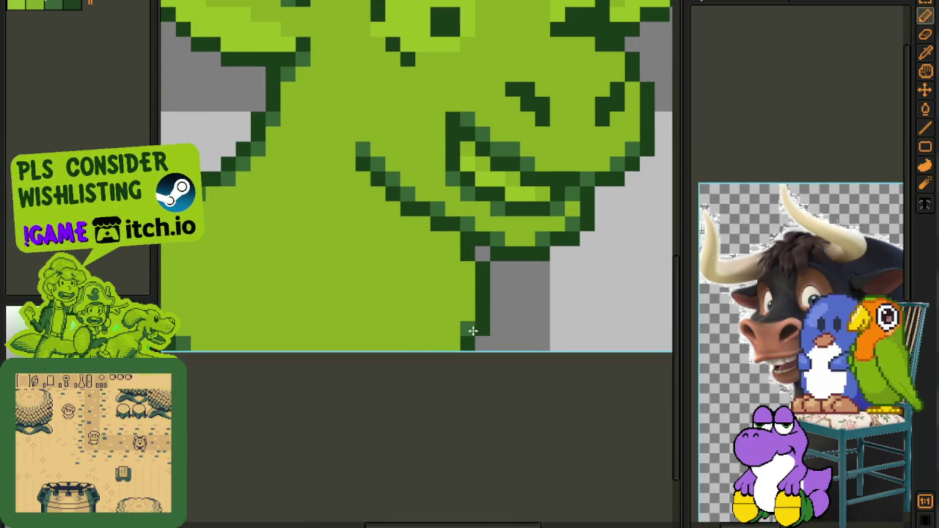
pyautogui.scroll(-1, 467, 268)
pyautogui.scroll(1, 369, 269)
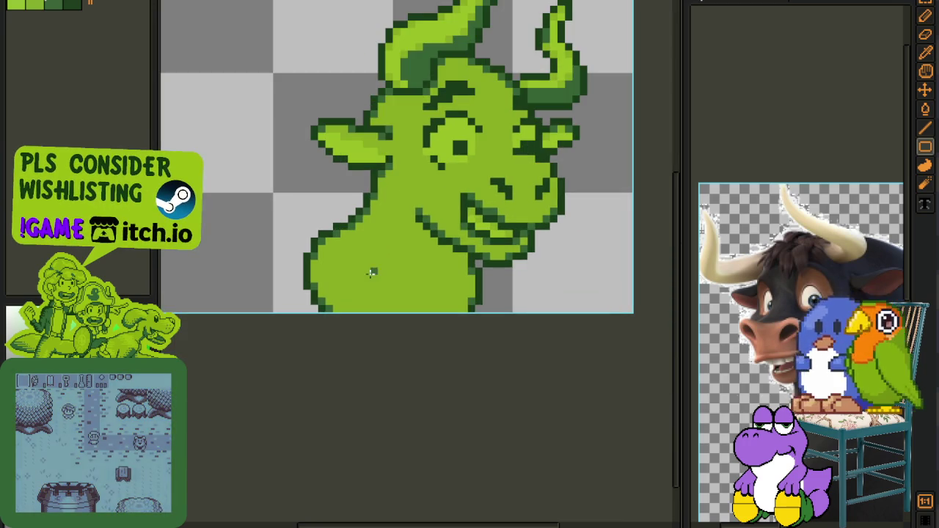
pyautogui.scroll(1, 369, 268)
pyautogui.scroll(1, 363, 242)
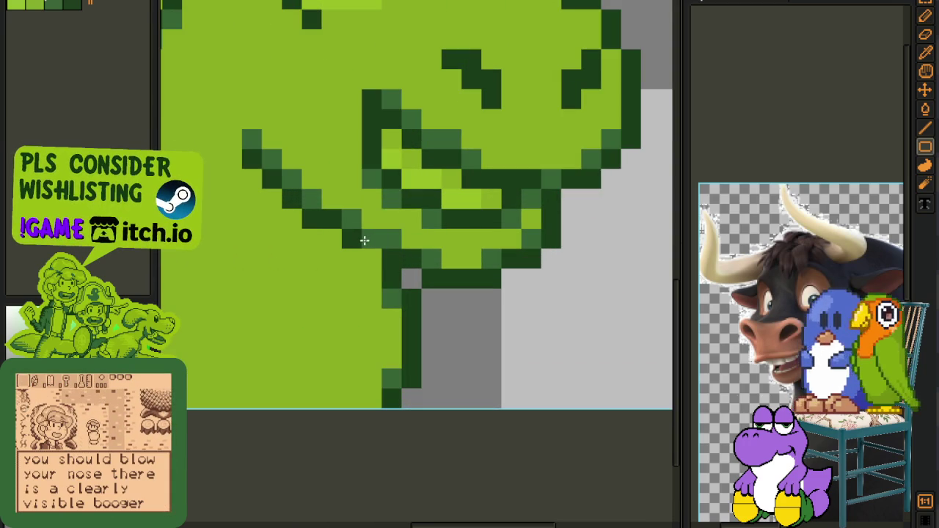
pyautogui.press('h')
pyautogui.moveTo(282, 223); pyautogui.dragTo(334, 267)
pyautogui.press('b')
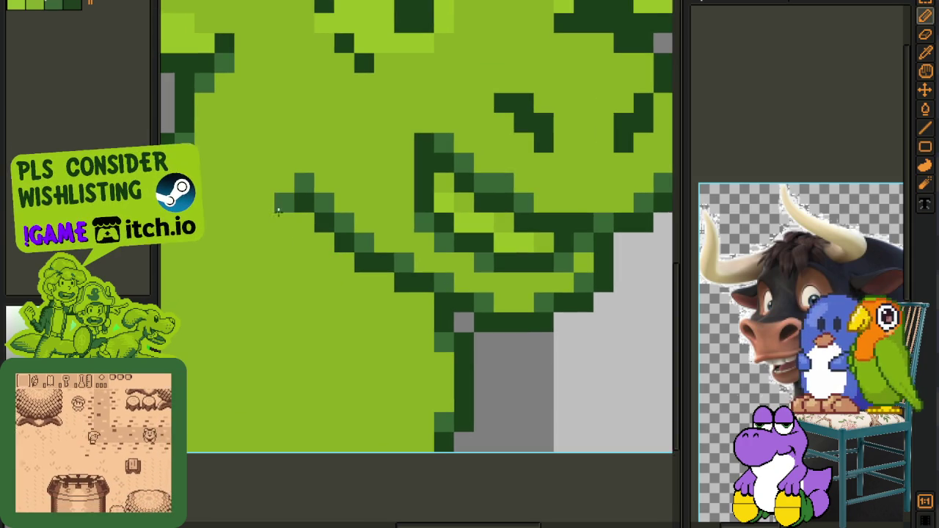
pyautogui.moveTo(284, 205)
pyautogui.mouseDown()
pyautogui.moveTo(333, 261)
pyautogui.moveTo(343, 335)
pyautogui.moveTo(359, 294)
pyautogui.moveTo(374, 331)
pyautogui.moveTo(411, 327)
pyautogui.moveTo(391, 346)
pyautogui.mouseUp()
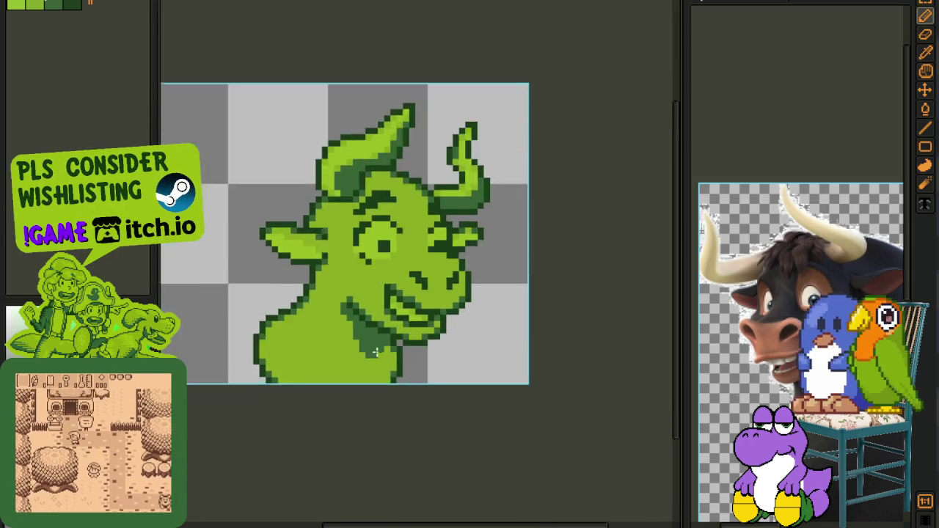
# Zoom around the shaded bust, sample a canvas colour, and save the sheet
pyautogui.scroll(-5, 396, 359)
pyautogui.press('alt')
pyautogui.scroll(1, 426, 352)
pyautogui.scroll(1, 411, 359)
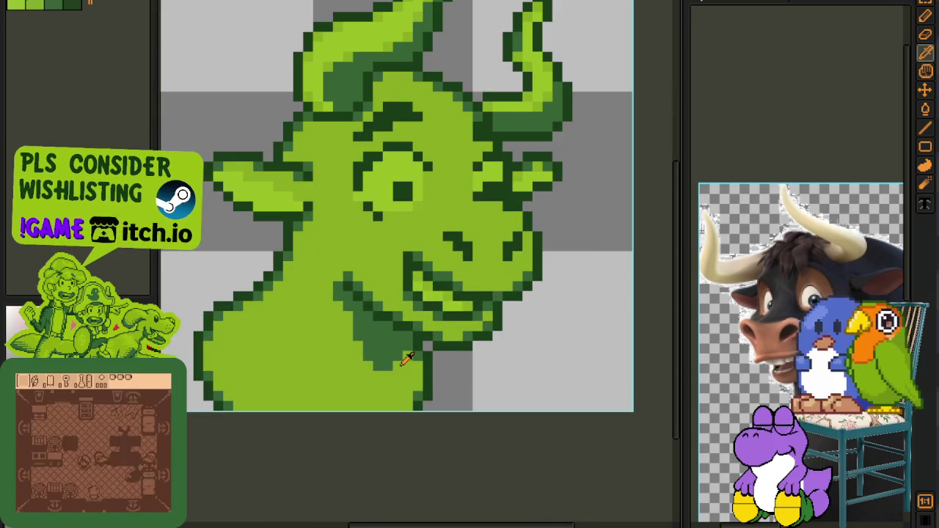
pyautogui.scroll(1, 410, 352)
pyautogui.scroll(1, 411, 330)
pyautogui.scroll(-3, 411, 323)
pyautogui.scroll(1, 411, 327)
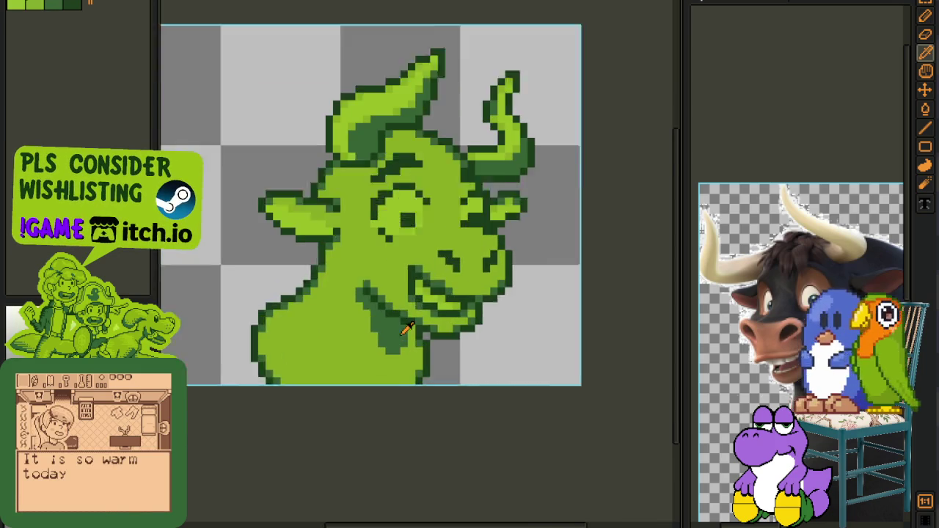
pyautogui.scroll(1, 413, 330)
pyautogui.press('alt')
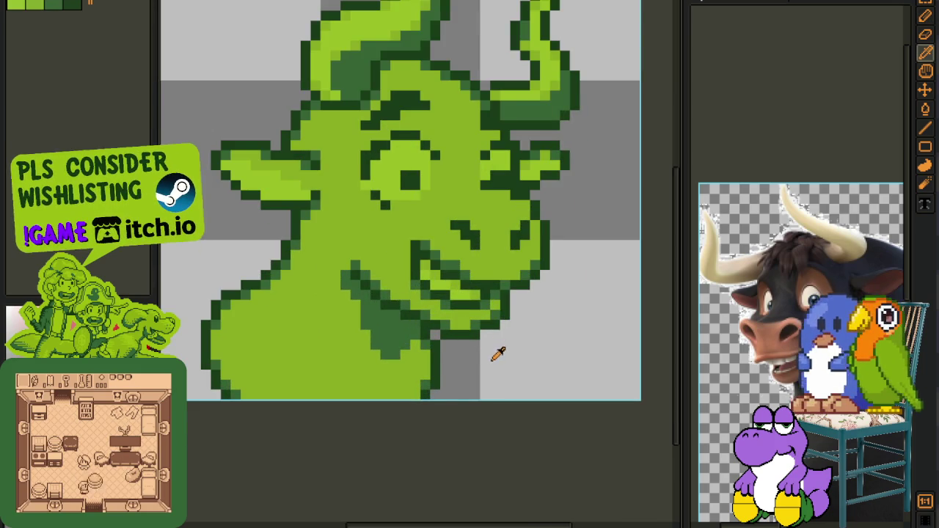
pyautogui.scroll(-2, 497, 354)
pyautogui.hotkey('ctrl', 's')
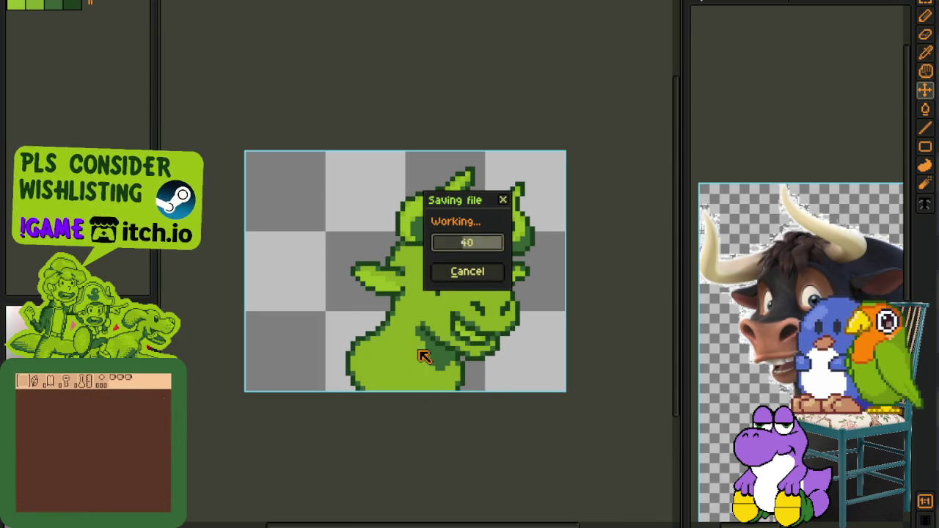
# Zoom out and show the timeline listing Layer 2 above Layer 1
pyautogui.scroll(1, 431, 336)
pyautogui.scroll(1, 309, 279)
pyautogui.scroll(-1, 281, 261)
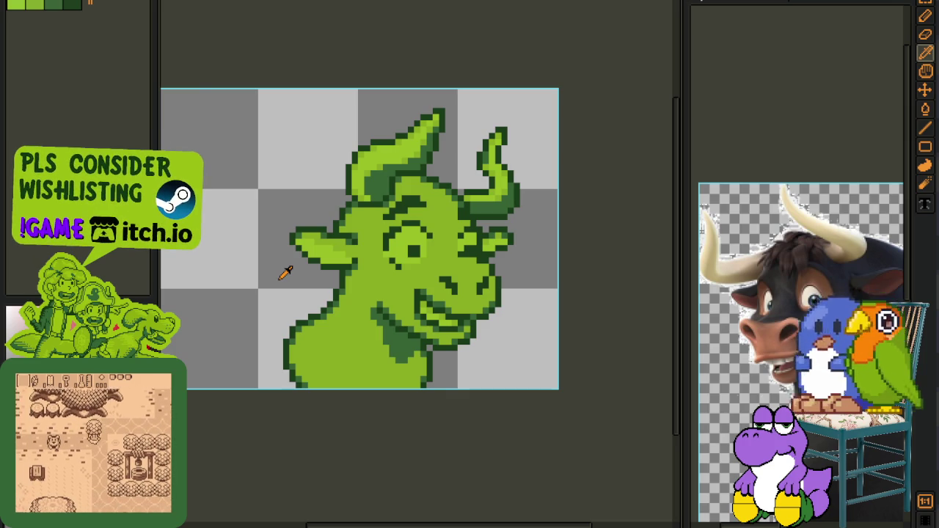
pyautogui.scroll(-2, 258, 310)
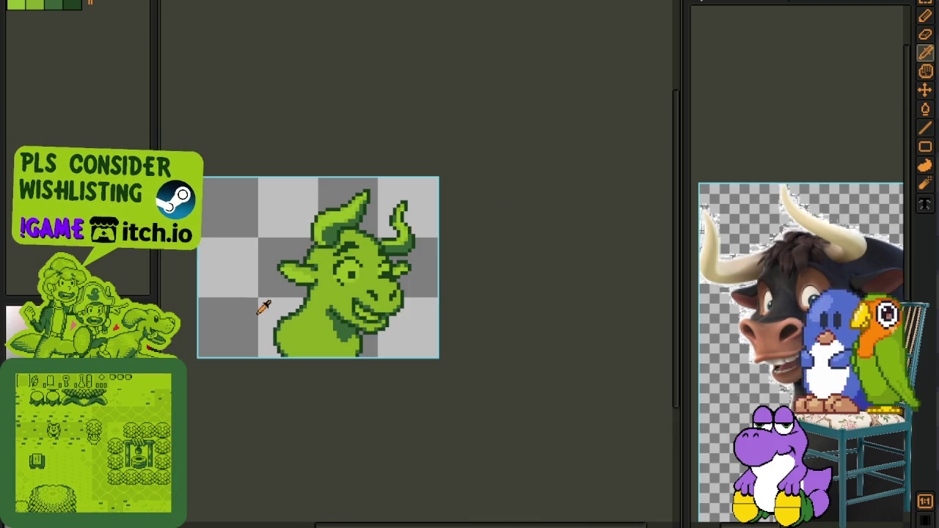
pyautogui.press('Tab')
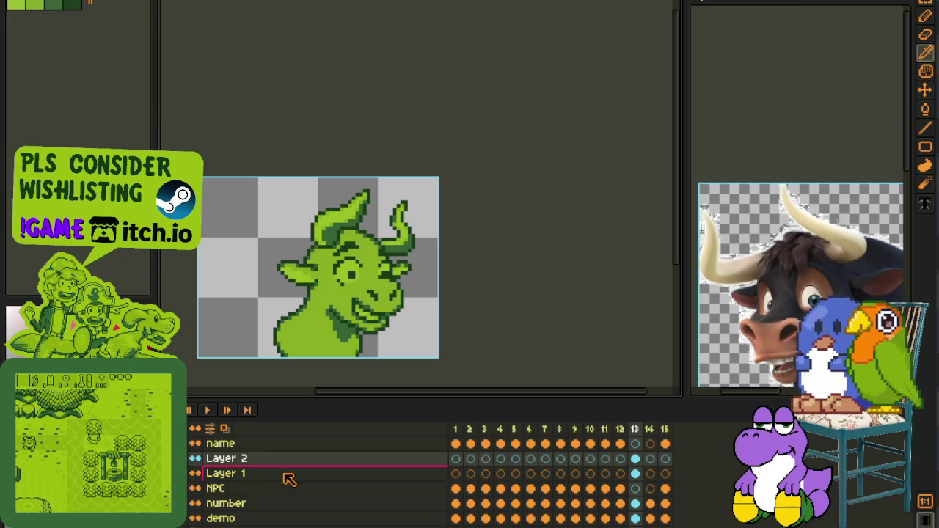
# Redraw the light and dark green outline pixels along the right neck edge below the jaw
pyautogui.moveTo(357, 352); pyautogui.dragTo(404, 279)
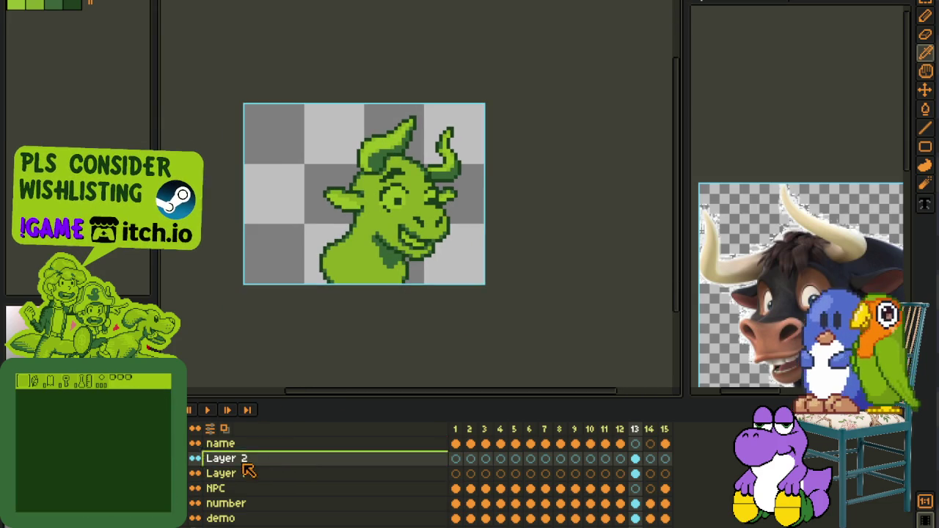
pyautogui.press('Tab')
pyautogui.scroll(5, 419, 273)
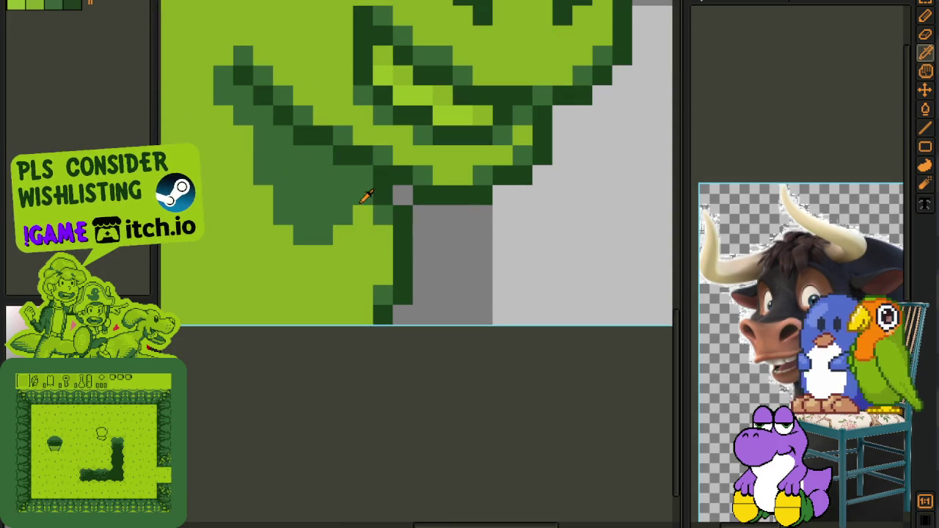
pyautogui.keyDown('alt'); pyautogui.click(365, 197); pyautogui.keyUp('alt')
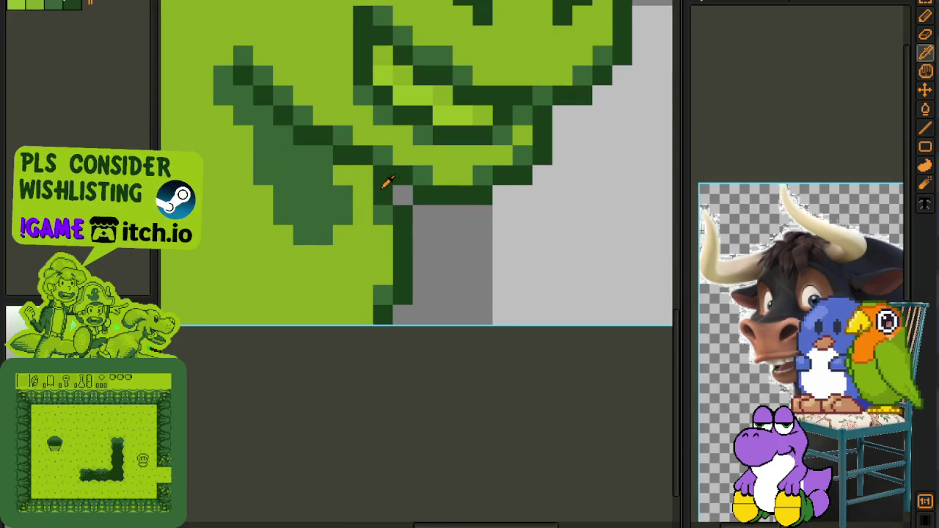
pyautogui.click(363, 176)
pyautogui.click(363, 195)
pyautogui.click(383, 216)
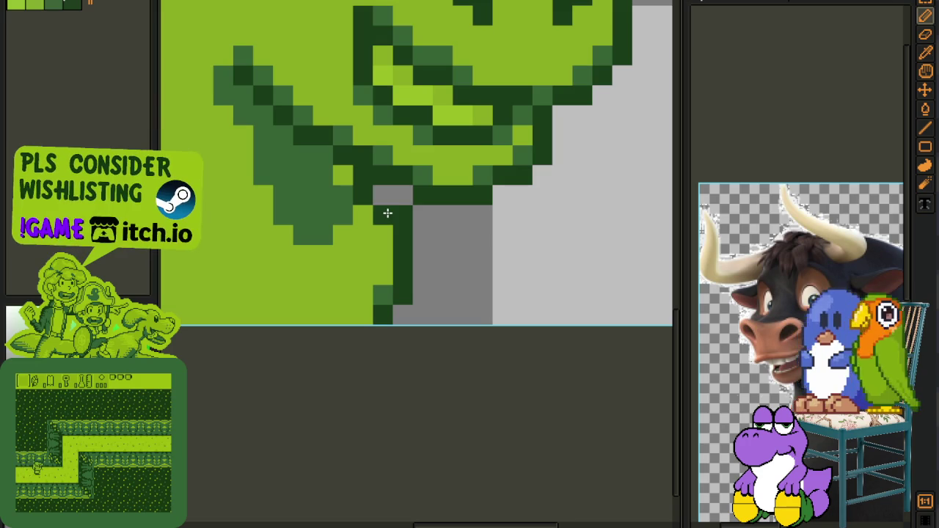
pyautogui.click(376, 278)
pyautogui.click(402, 314)
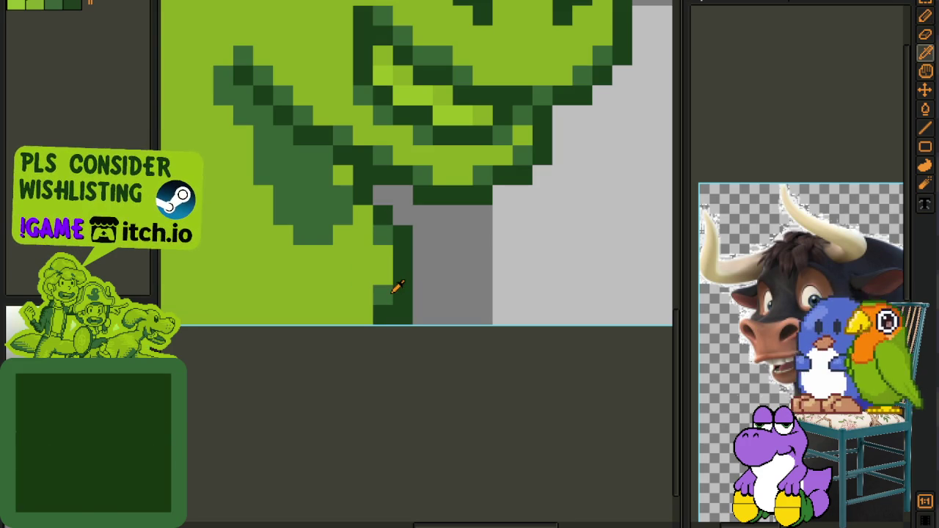
pyautogui.scroll(-2, 441, 292)
# Save the bull portrait file with Ctrl+S
pyautogui.scroll(-3, 450, 293)
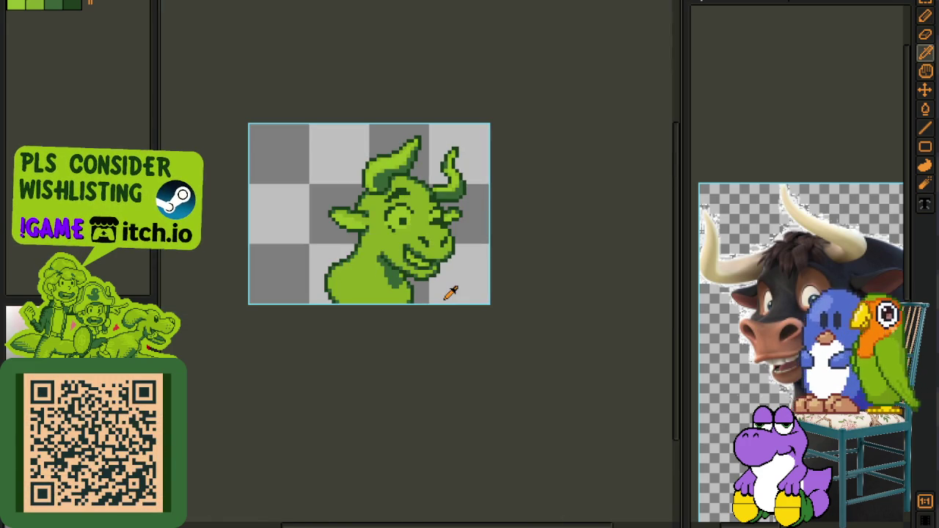
pyautogui.hotkey('ctrl', 's')
pyautogui.scroll(2, 419, 286)
pyautogui.scroll(1, 398, 277)
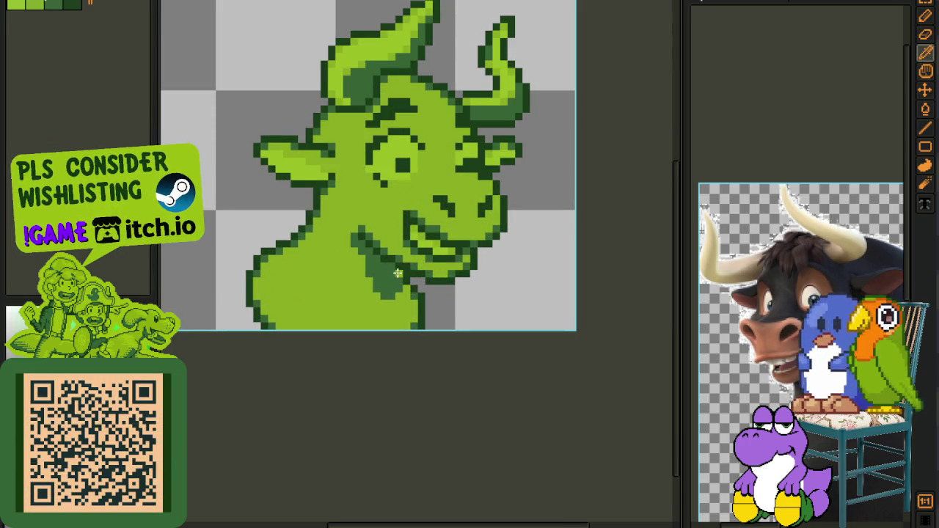
pyautogui.scroll(-2, 398, 277)
pyautogui.press('i')
pyautogui.scroll(-1, 441, 287)
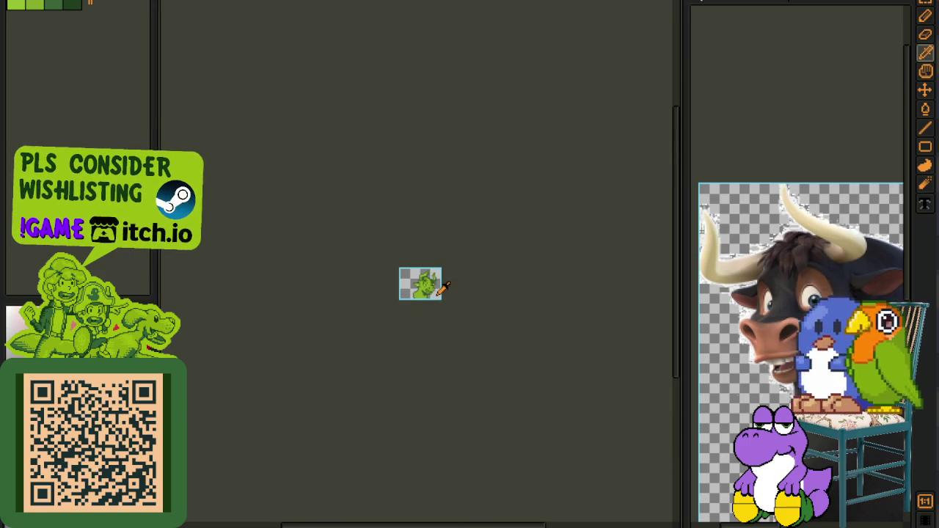
pyautogui.scroll(1, 453, 288)
pyautogui.hotkey('ctrl', 's')
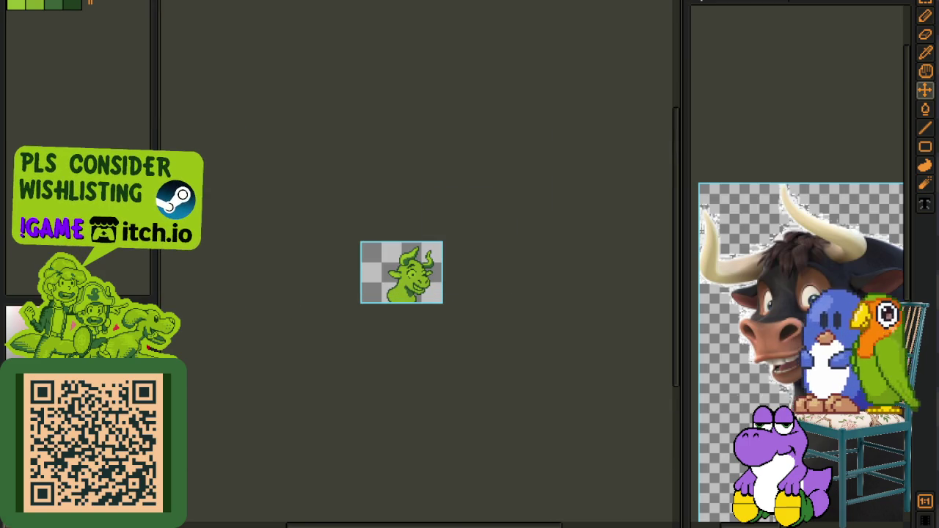
# Recentre the bull and add a new Layer 3 above Layer 2
pyautogui.moveTo(215, 484); pyautogui.dragTo(194, 473)
pyautogui.press('i')
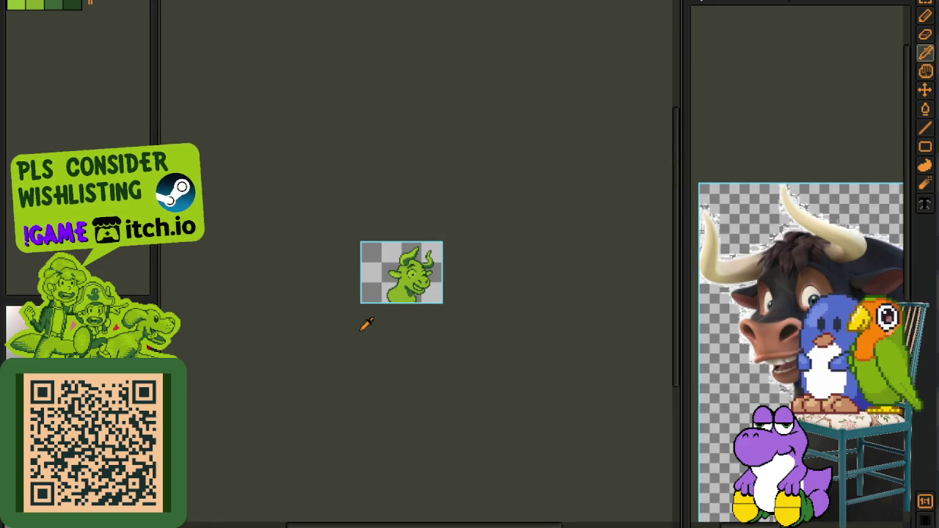
pyautogui.scroll(1, 363, 323)
pyautogui.scroll(1, 363, 323)
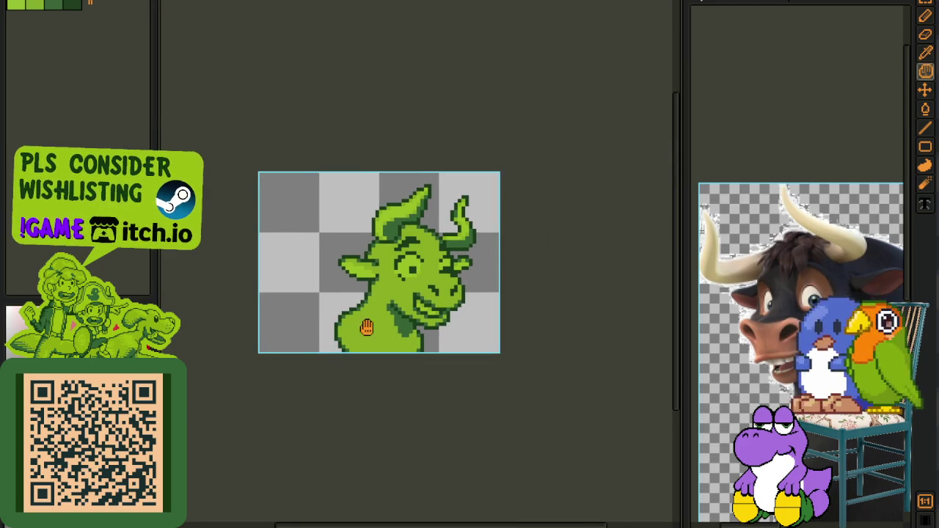
pyautogui.moveTo(361, 317); pyautogui.dragTo(335, 323)
pyautogui.press('Tab')
pyautogui.scroll(1, 301, 346)
pyautogui.click(227, 460)
pyautogui.rightClick(227, 465)
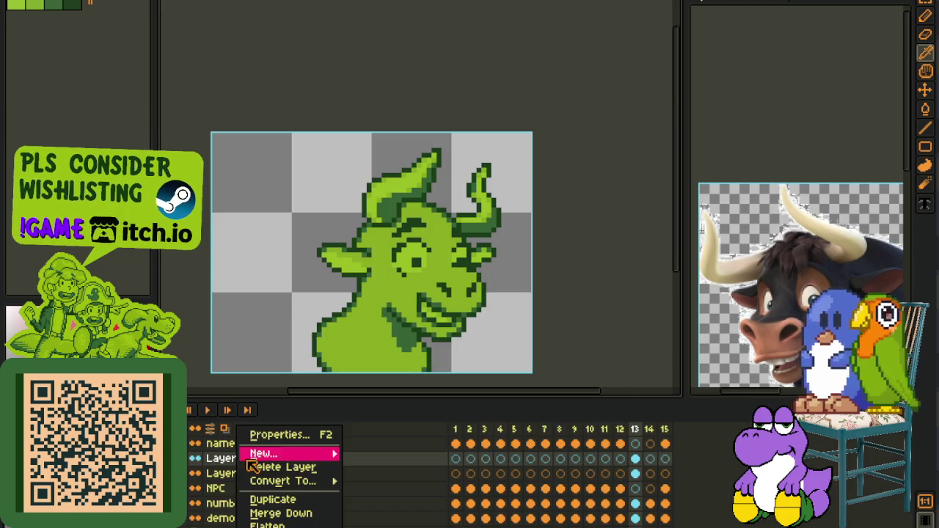
pyautogui.click(367, 450)
pyautogui.press('Tab')
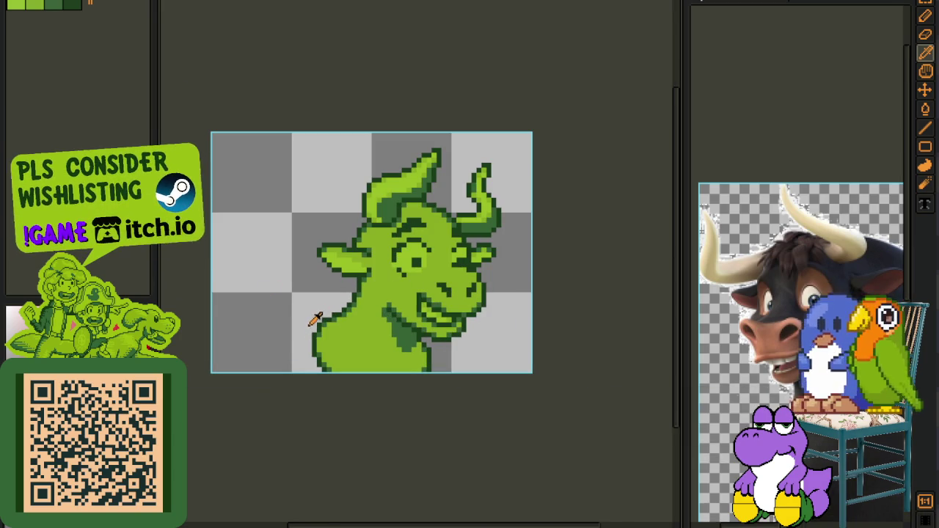
# Place a red guide pixel on the neck's left outline
pyautogui.scroll(3, 325, 369)
pyautogui.moveTo(325, 369); pyautogui.dragTo(342, 296)
pyautogui.click(317, 247)
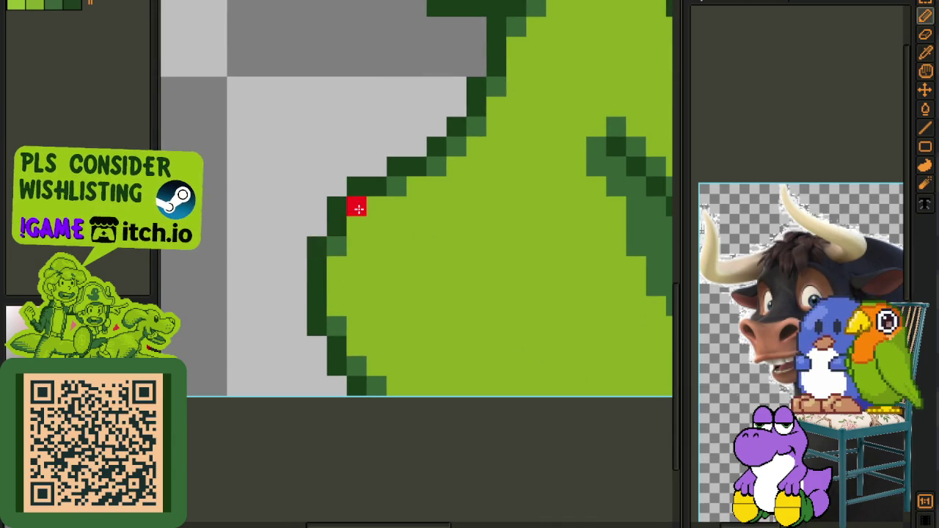
# Draw a red guide line from the neck leftward and down to the canvas bottom
pyautogui.moveTo(335, 187)
pyautogui.mouseDown()
pyautogui.moveTo(401, 231)
pyautogui.moveTo(343, 219)
pyautogui.moveTo(316, 237)
pyautogui.moveTo(315, 252)
pyautogui.mouseUp()
pyautogui.hotkey('ctrl', 'z')
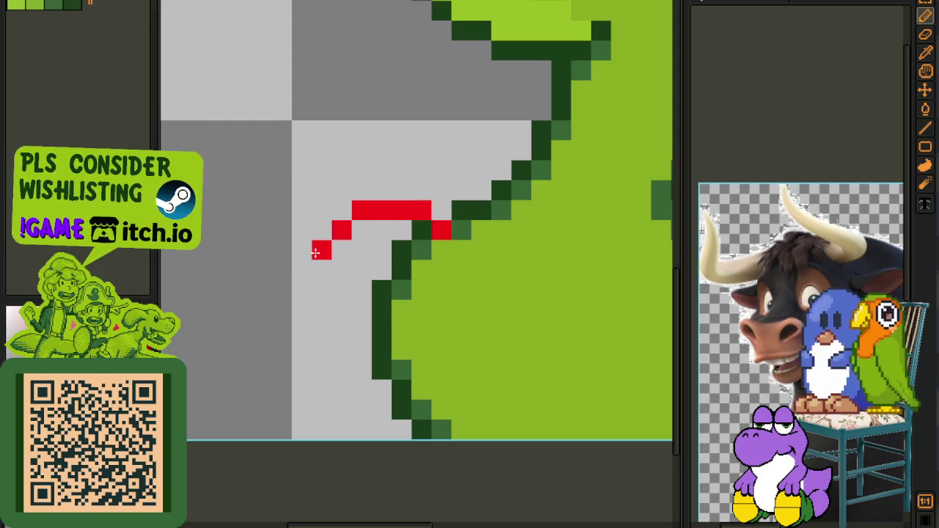
pyautogui.moveTo(301, 306); pyautogui.dragTo(301, 424)
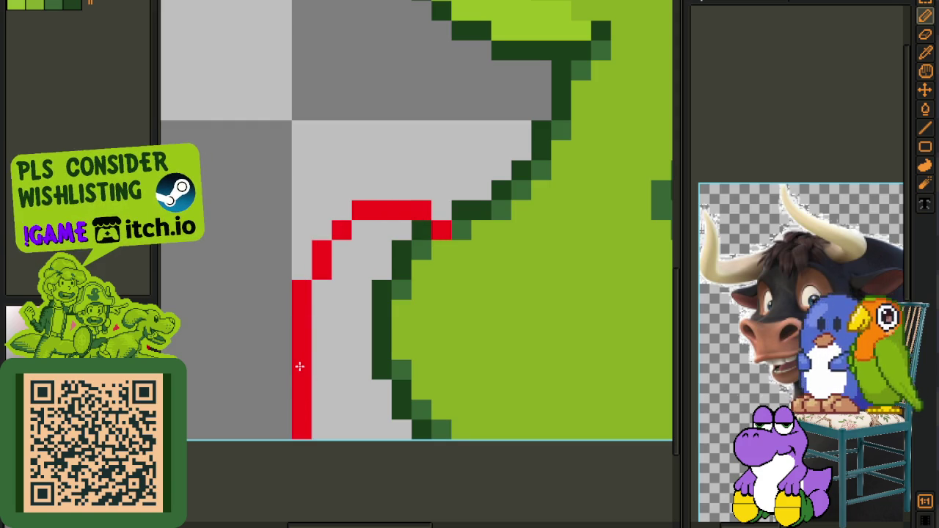
pyautogui.scroll(-2, 280, 215)
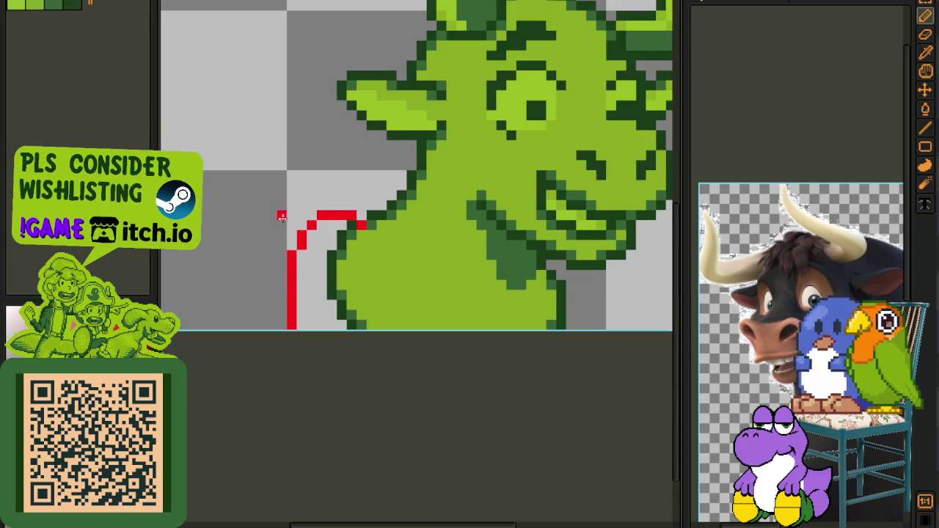
# Shift the left part of the red line two pixels left and fill the gap pixel
pyautogui.moveTo(252, 185); pyautogui.dragTo(338, 332)
pyautogui.moveTo(332, 226); pyautogui.dragTo(312, 226)
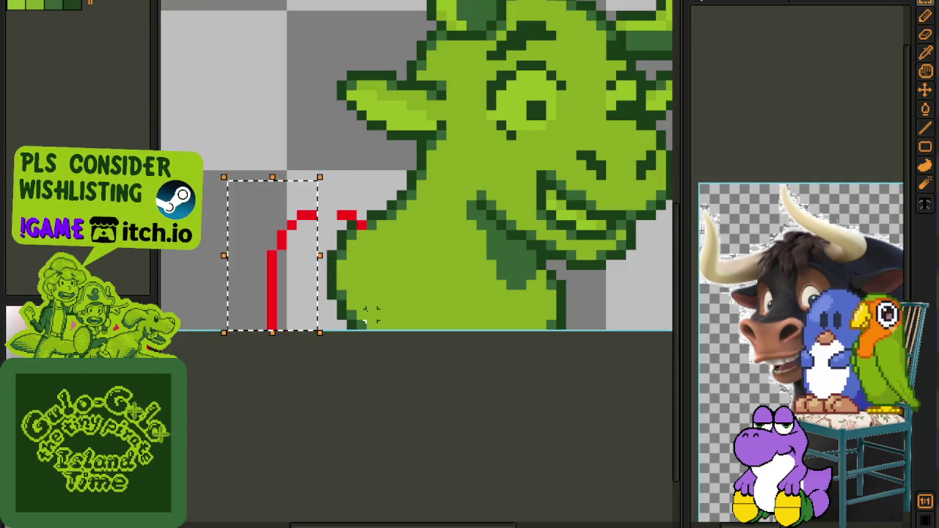
pyautogui.scroll(1, 311, 226)
pyautogui.press('b')
pyautogui.click(338, 213)
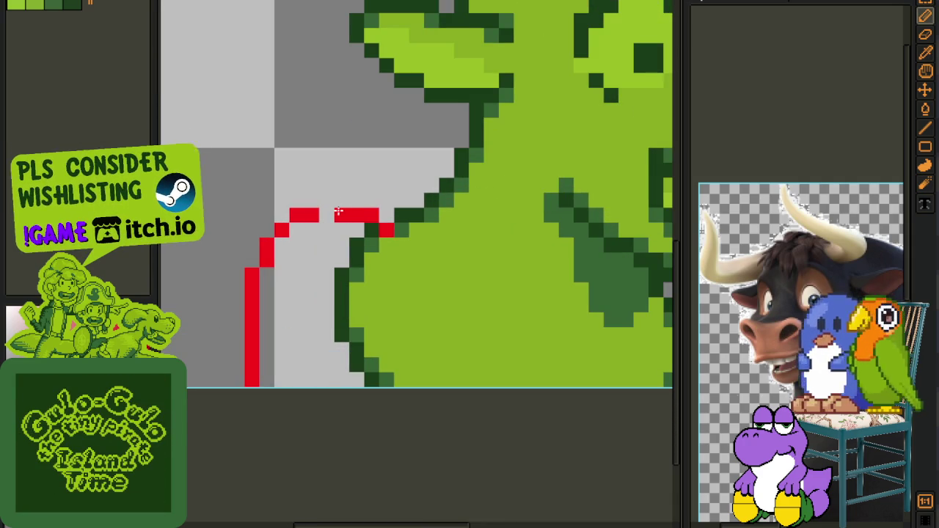
pyautogui.scroll(-3, 322, 212)
pyautogui.scroll(2, 341, 253)
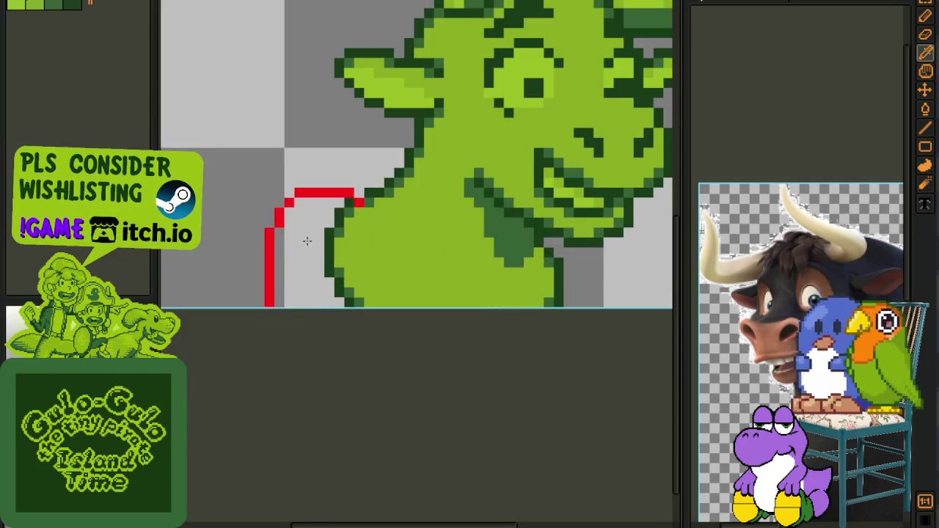
pyautogui.press('g')
pyautogui.click(306, 242)
pyautogui.scroll(-2, 305, 241)
pyautogui.scroll(3, 345, 217)
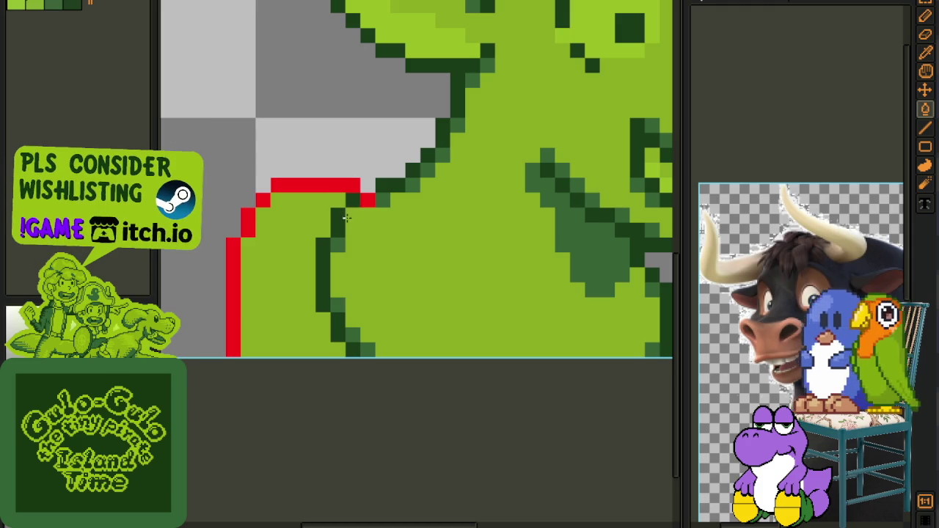
pyautogui.moveTo(323, 245); pyautogui.dragTo(325, 260)
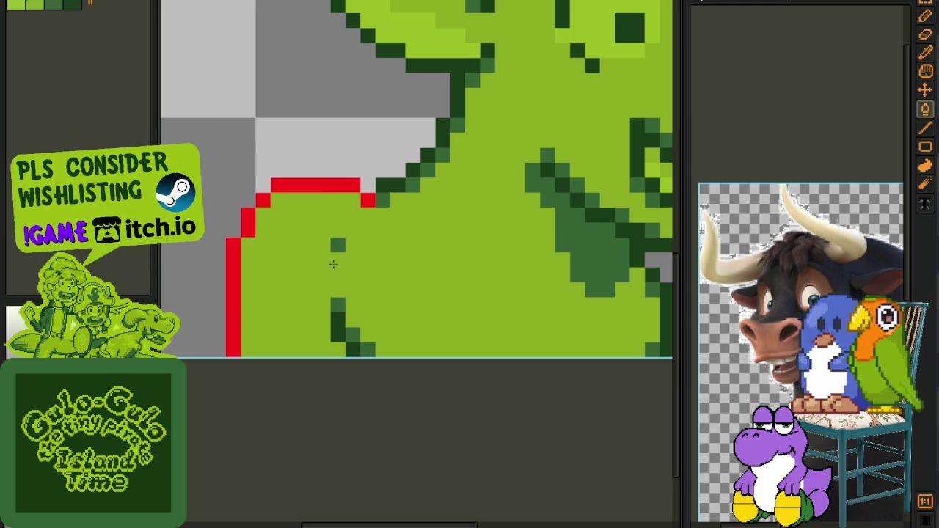
pyautogui.moveTo(332, 318); pyautogui.dragTo(339, 310)
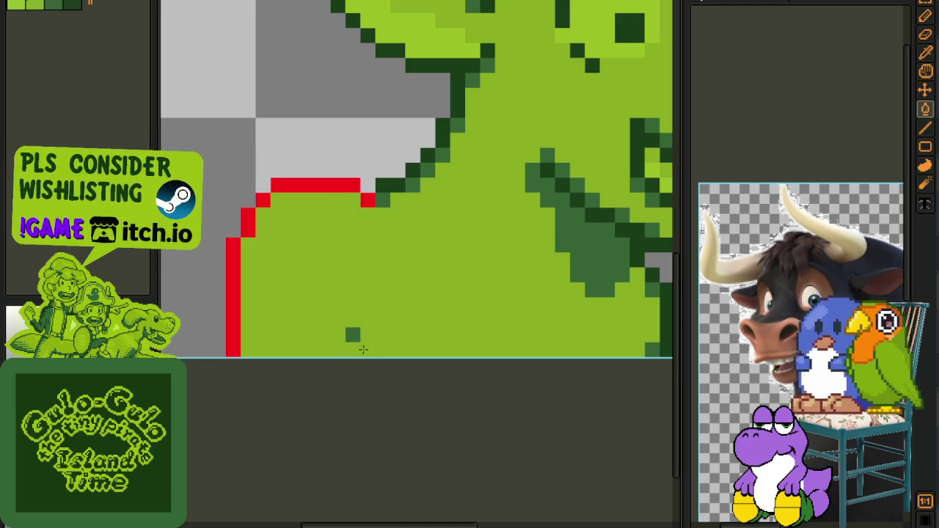
pyautogui.click(356, 339)
pyautogui.scroll(-2, 362, 349)
pyautogui.press('b')
pyautogui.scroll(3, 372, 367)
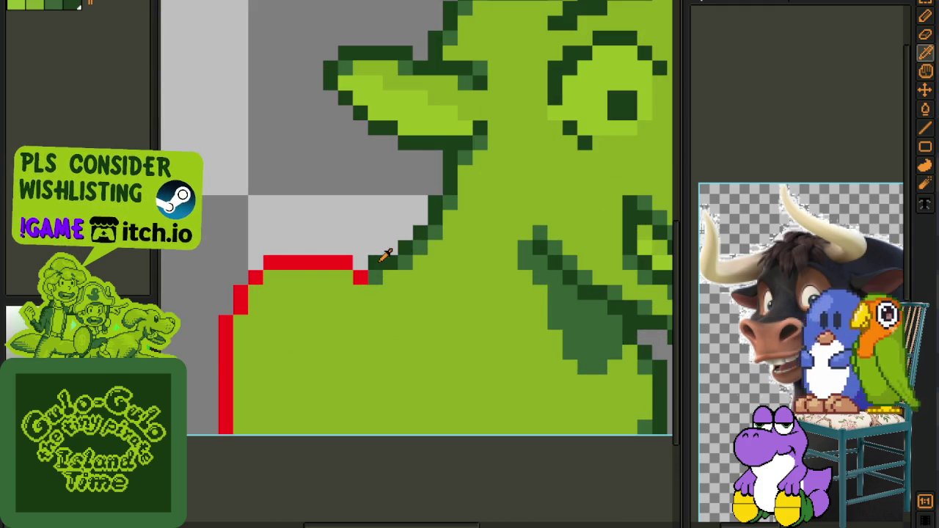
pyautogui.hotkey('shift', 'r')
pyautogui.click(406, 409)
pyautogui.scroll(-3, 381, 382)
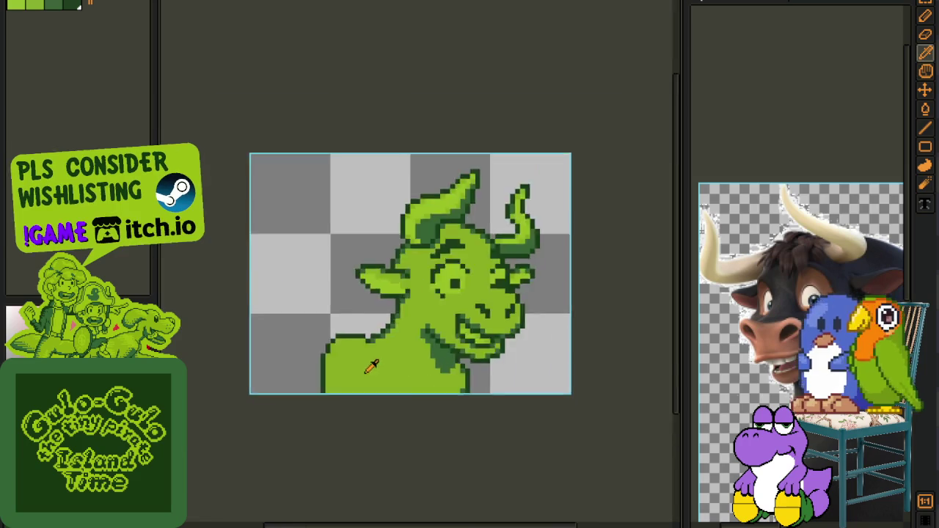
pyautogui.scroll(-1, 371, 396)
pyautogui.moveTo(360, 430); pyautogui.dragTo(327, 352)
pyautogui.press('m')
pyautogui.scroll(1, 286, 308)
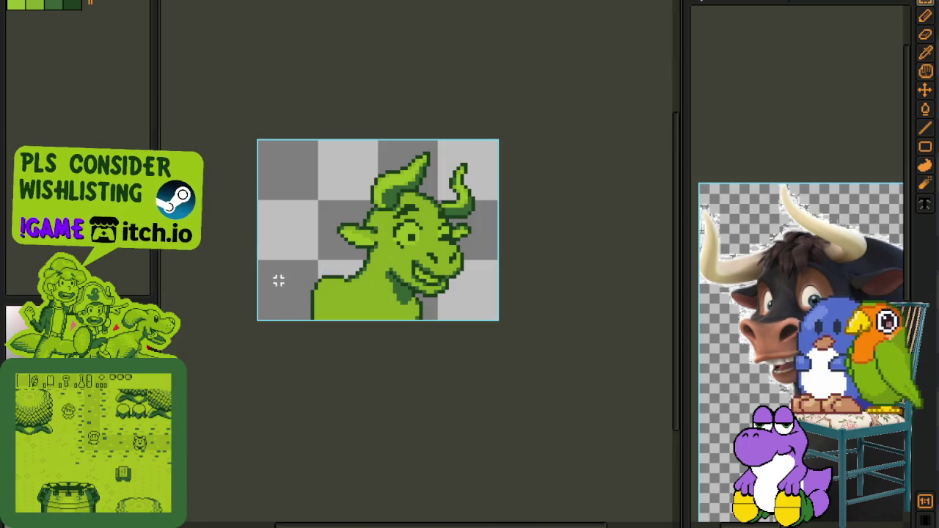
pyautogui.moveTo(284, 251)
pyautogui.mouseDown()
pyautogui.moveTo(364, 367)
pyautogui.moveTo(389, 394)
pyautogui.moveTo(416, 397)
pyautogui.mouseUp()
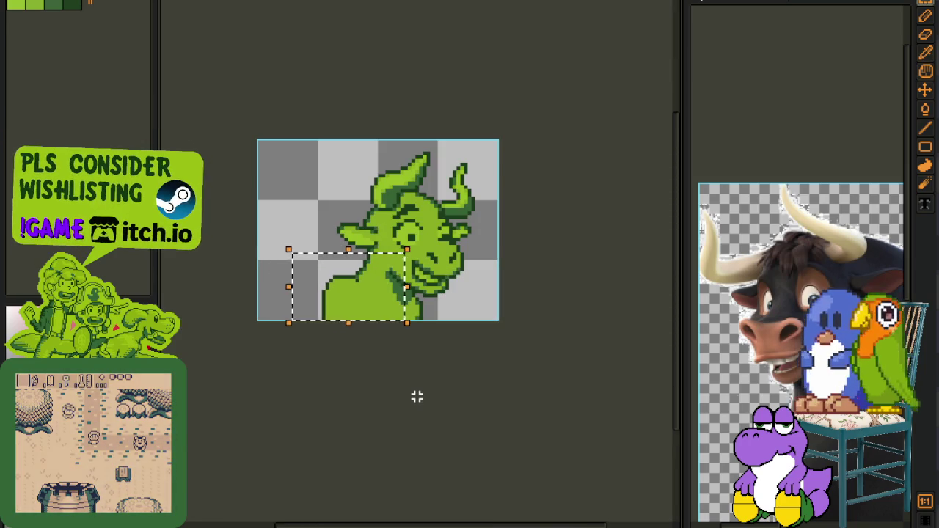
pyautogui.click(487, 363)
pyautogui.scroll(1, 296, 263)
pyautogui.moveTo(288, 258); pyautogui.dragTo(431, 396)
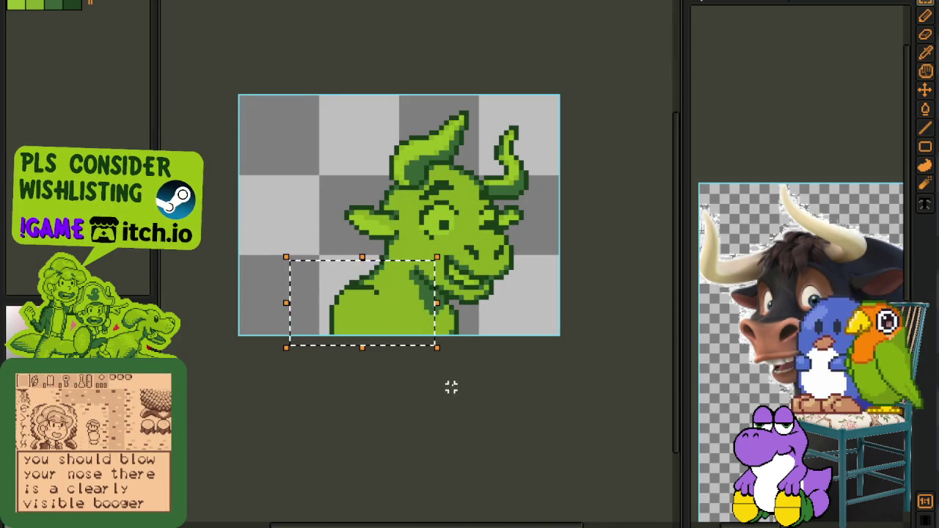
pyautogui.click(480, 345)
# Zoom in on the bull's neck and shoulder with the pencil active
pyautogui.scroll(1, 336, 287)
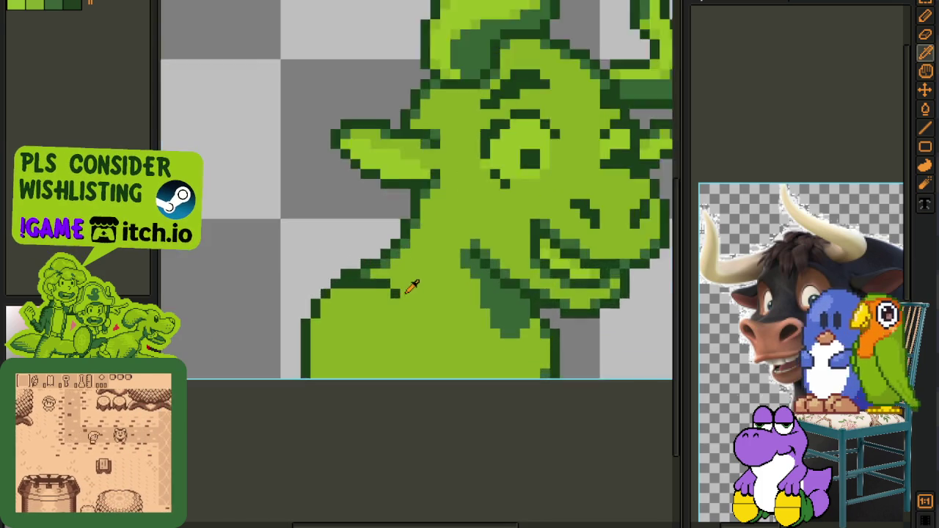
pyautogui.scroll(1, 411, 284)
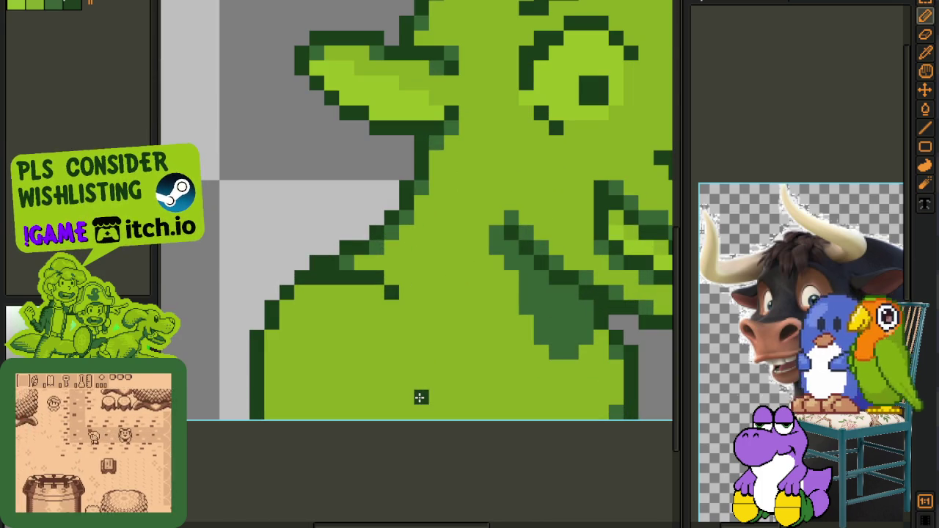
pyautogui.scroll(-2, 507, 407)
pyautogui.scroll(-1, 507, 407)
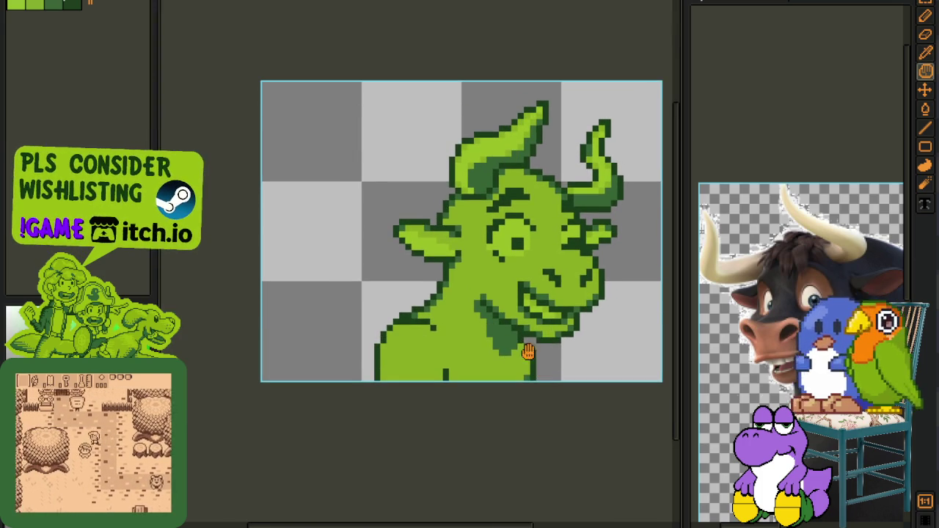
pyautogui.press('b')
pyautogui.scroll(1, 484, 360)
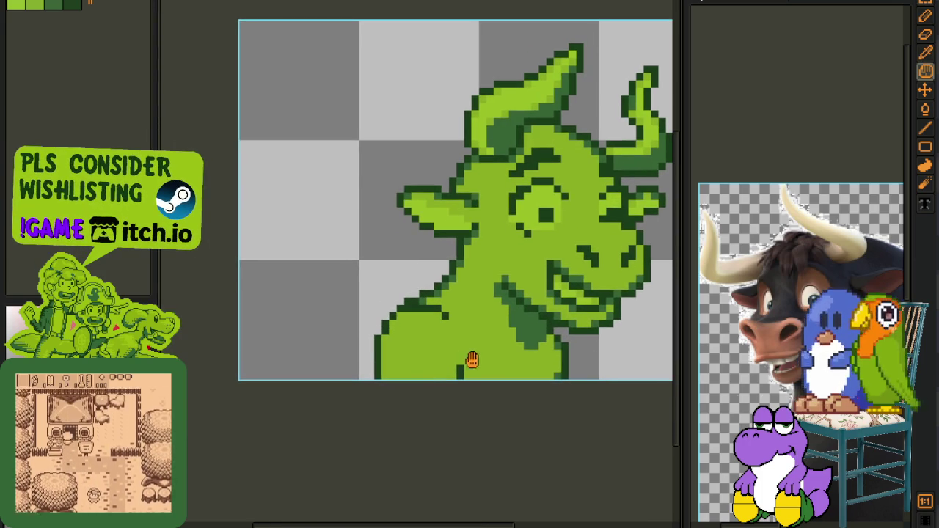
pyautogui.scroll(2, 436, 294)
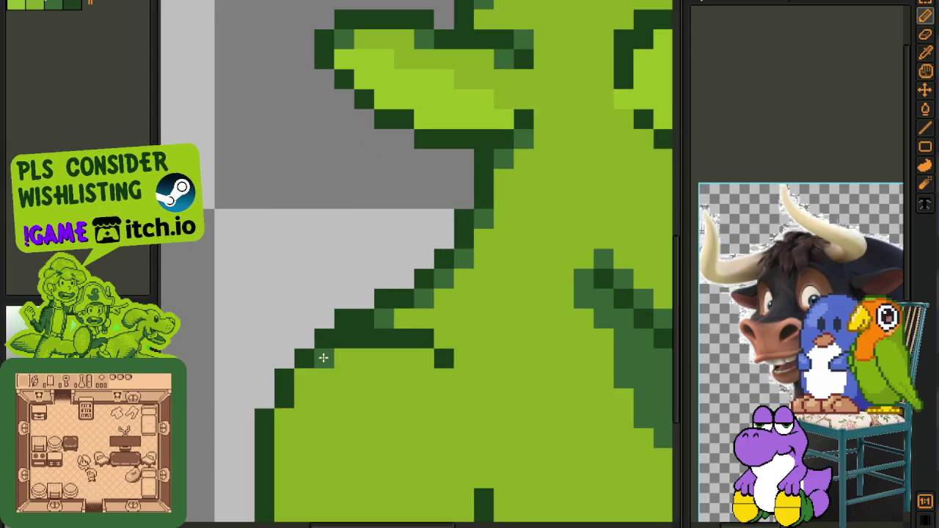
pyautogui.scroll(-2, 373, 357)
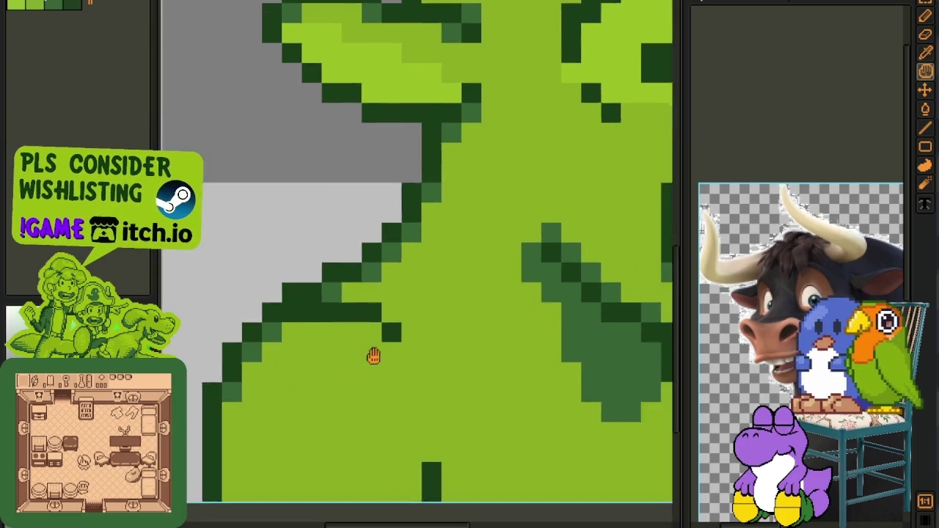
pyautogui.scroll(2, 373, 356)
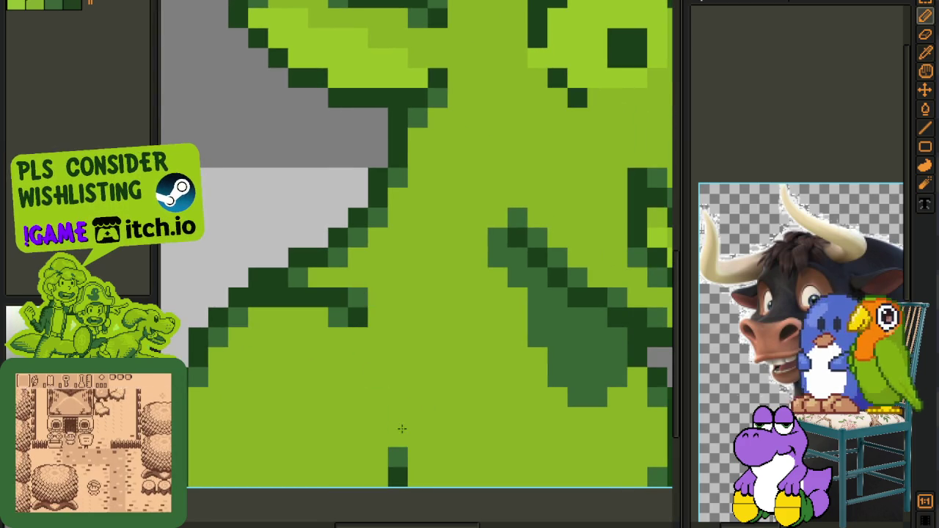
pyautogui.scroll(-3, 400, 437)
pyautogui.scroll(-2, 400, 436)
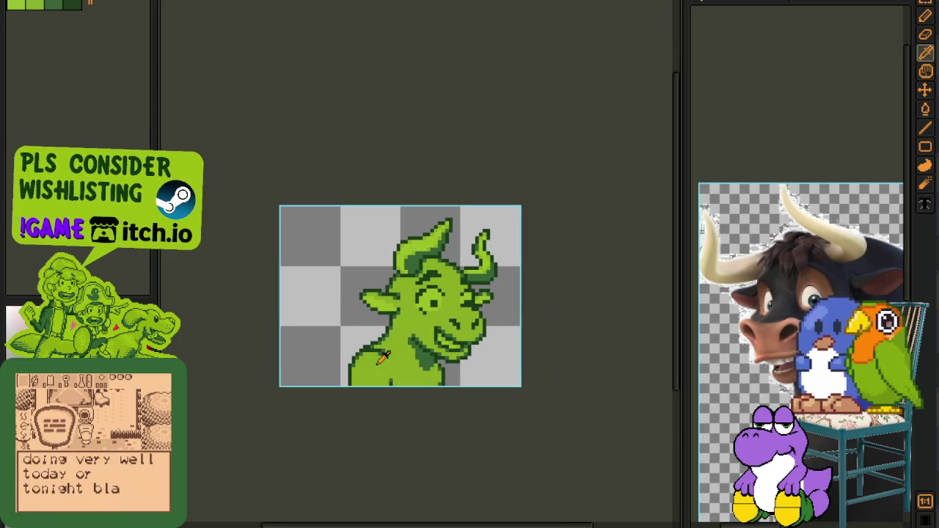
pyautogui.scroll(-3, 449, 373)
pyautogui.scroll(1, 449, 377)
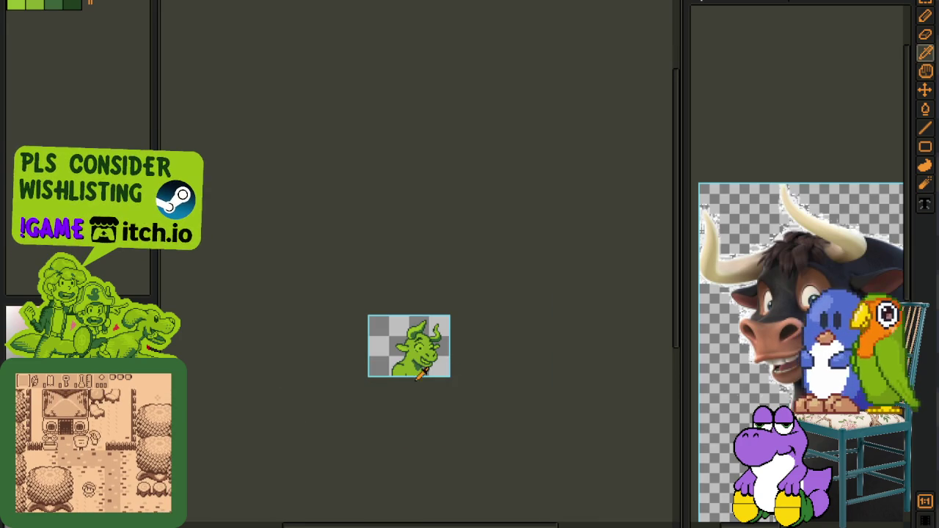
pyautogui.scroll(3, 420, 375)
pyautogui.scroll(1, 409, 380)
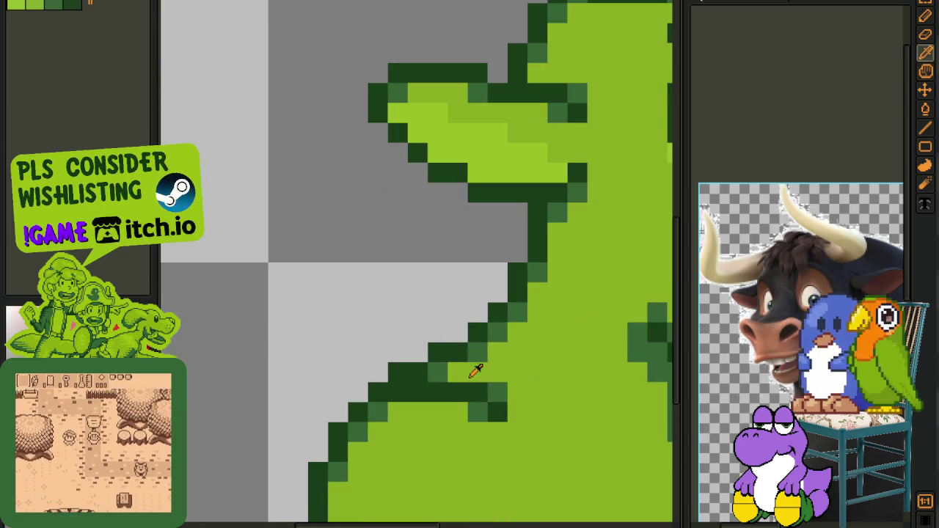
# Repaint the dark neck outline pixels in light green and mid green
pyautogui.click(496, 392)
pyautogui.click(476, 412)
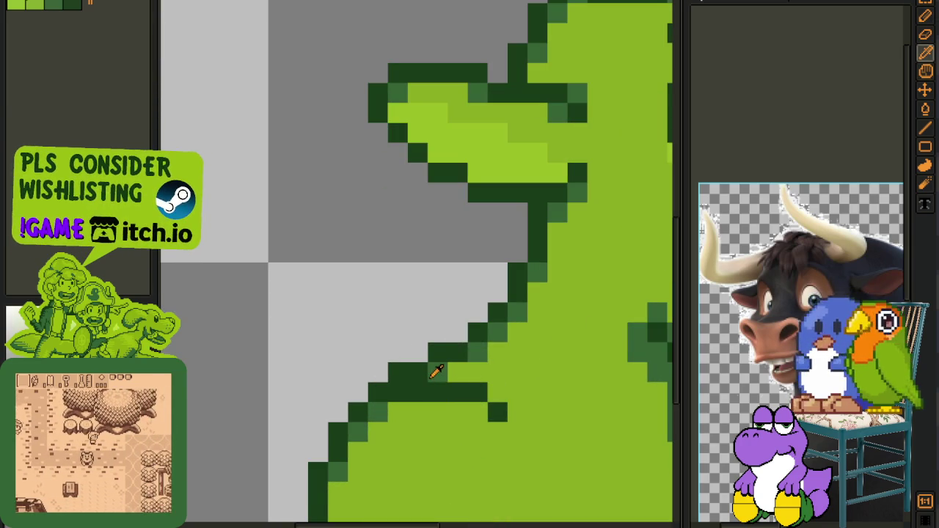
pyautogui.moveTo(446, 393); pyautogui.dragTo(398, 390)
pyautogui.click(497, 413)
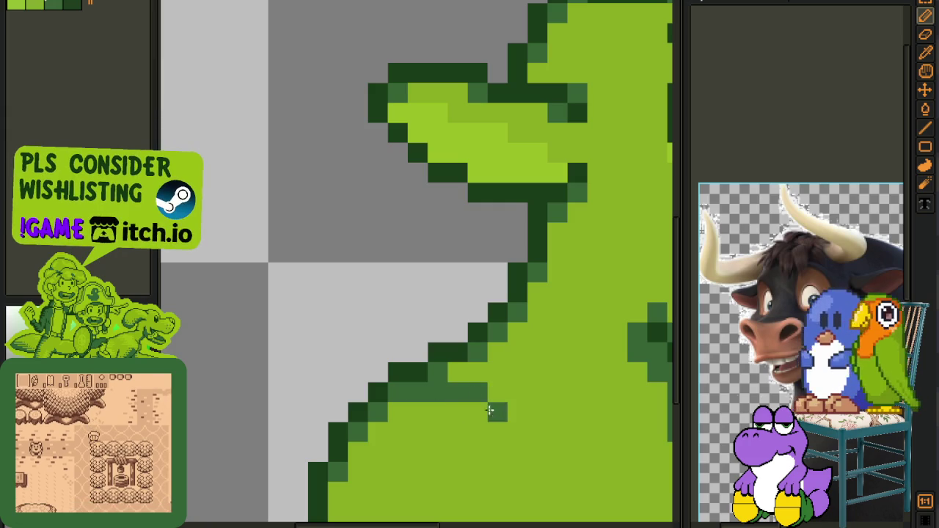
pyautogui.scroll(-3, 497, 411)
pyautogui.scroll(-2, 497, 411)
pyautogui.moveTo(518, 423); pyautogui.dragTo(448, 379)
pyautogui.press('b')
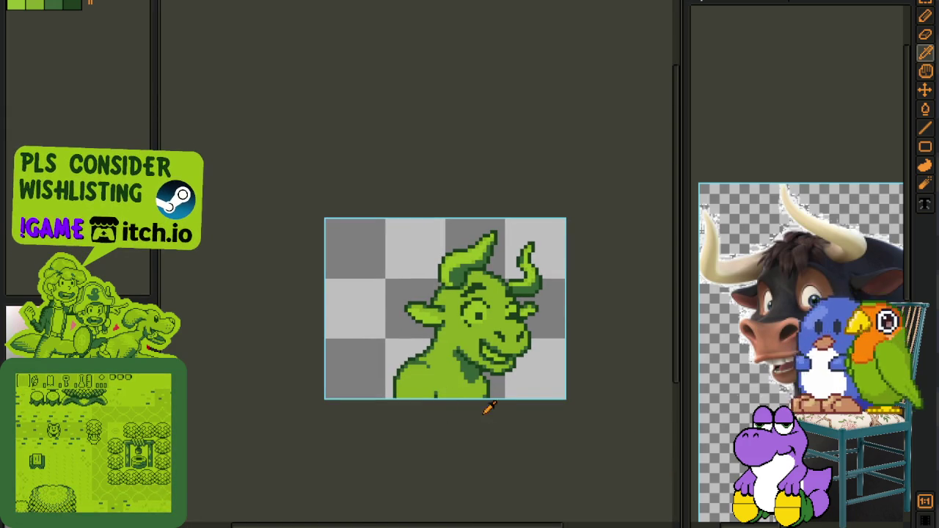
# Save, then merge Layer 3 into Layer 2 and Layer 2 into Layer 1
pyautogui.scroll(1, 481, 396)
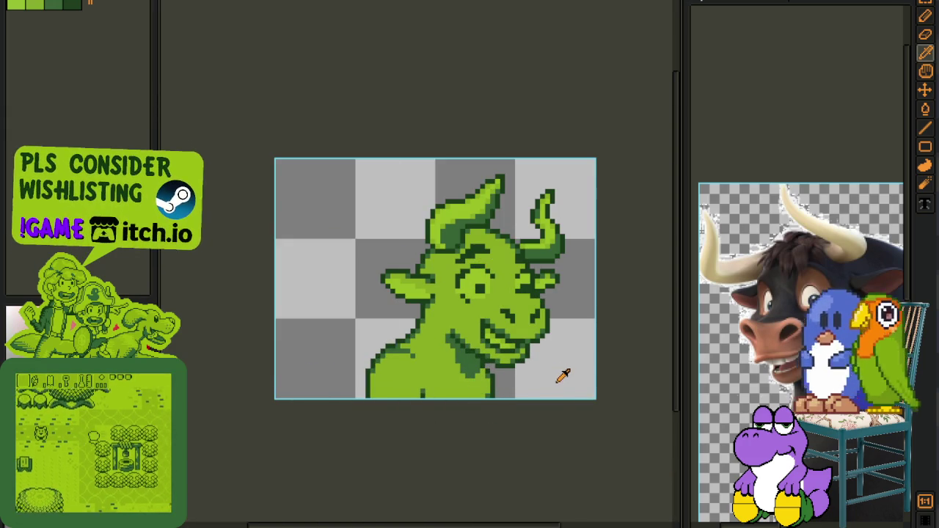
pyautogui.hotkey('ctrl', 's')
pyautogui.press('Tab')
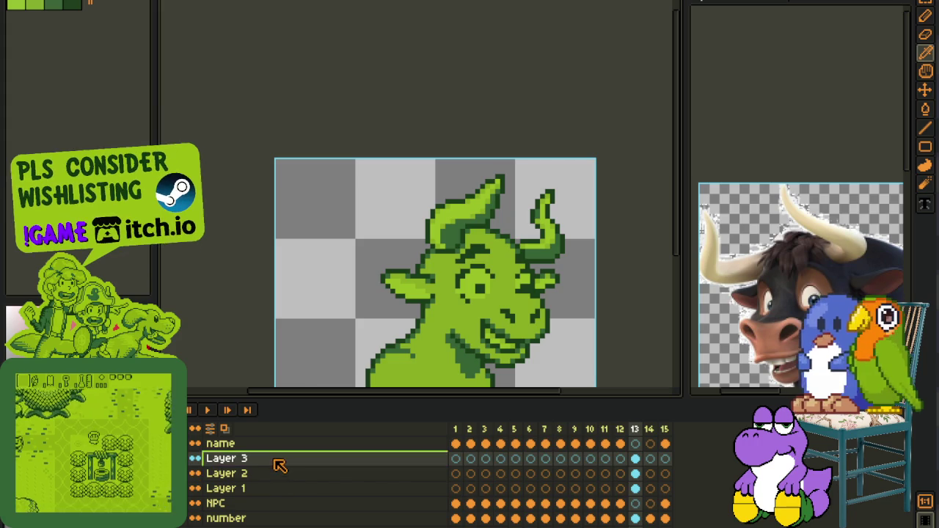
pyautogui.rightClick(281, 458)
pyautogui.click(311, 509)
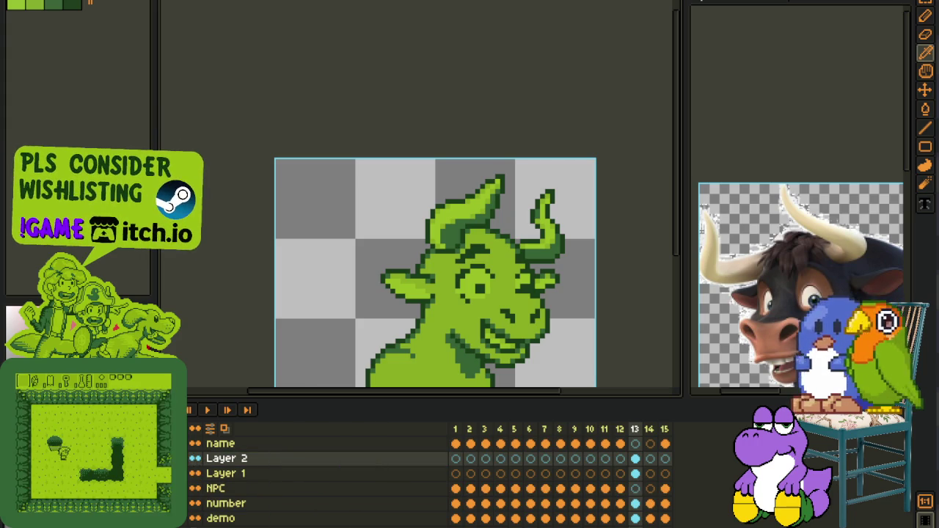
pyautogui.rightClick(234, 458)
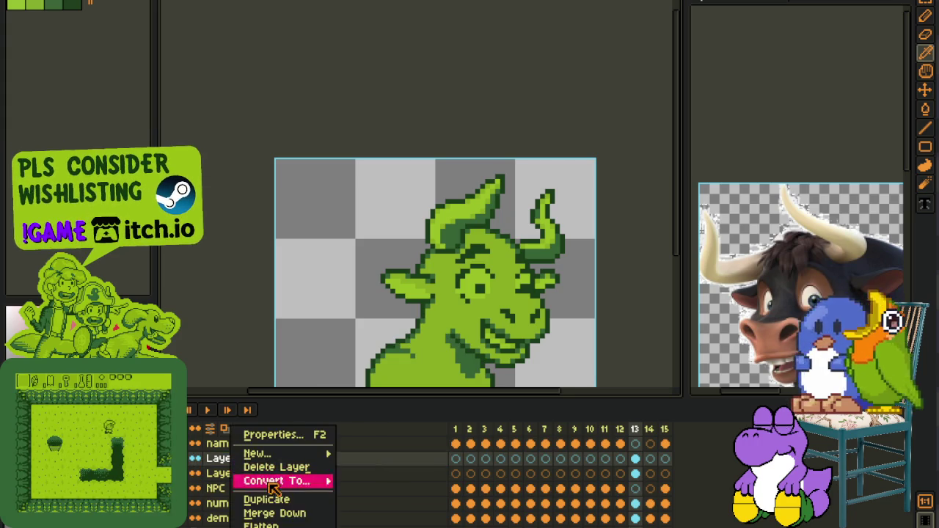
pyautogui.click(304, 513)
# Nudge the bull in frame 13 one pixel to the left
pyautogui.press('Tab')
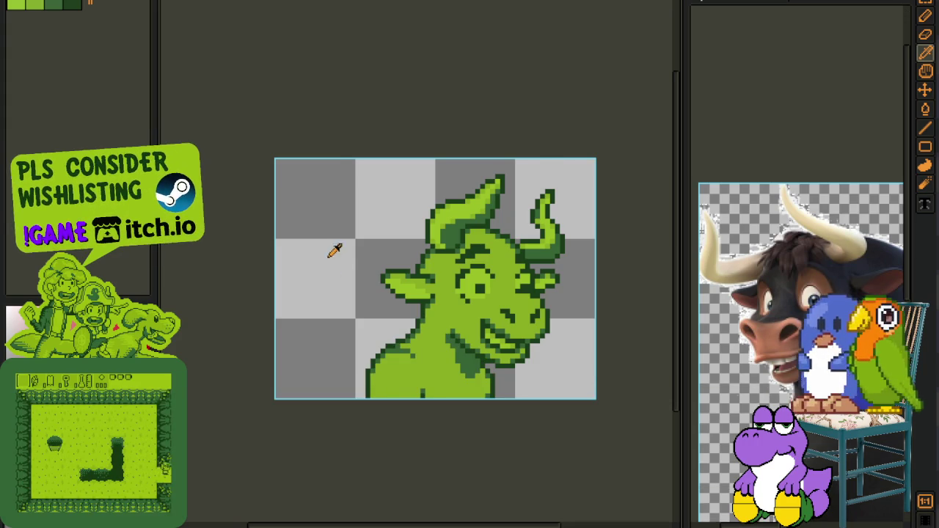
pyautogui.press('Left')
pyautogui.press('Tab')
pyautogui.click(636, 459)
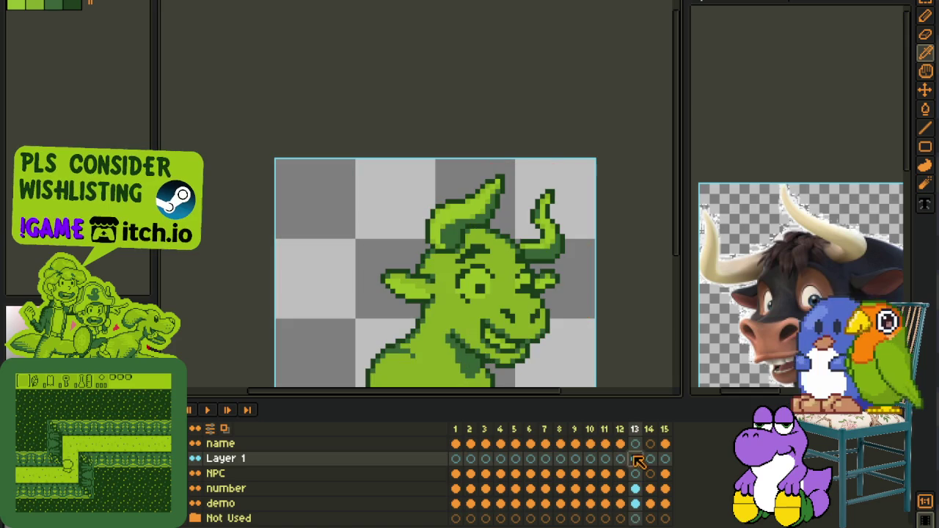
pyautogui.scroll(-3, 272, 136)
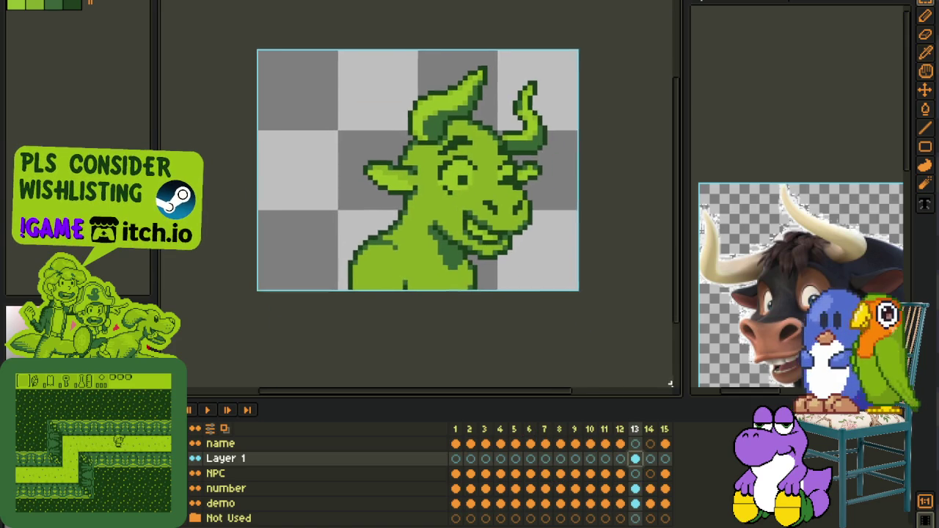
pyautogui.hotkey('ctrl', 'a')
pyautogui.press('Right')
pyautogui.press('Right')
pyautogui.press('Right')
pyautogui.press('Right')
pyautogui.press('Right')
pyautogui.press('Right')
pyautogui.press('Left')
pyautogui.press('Left')
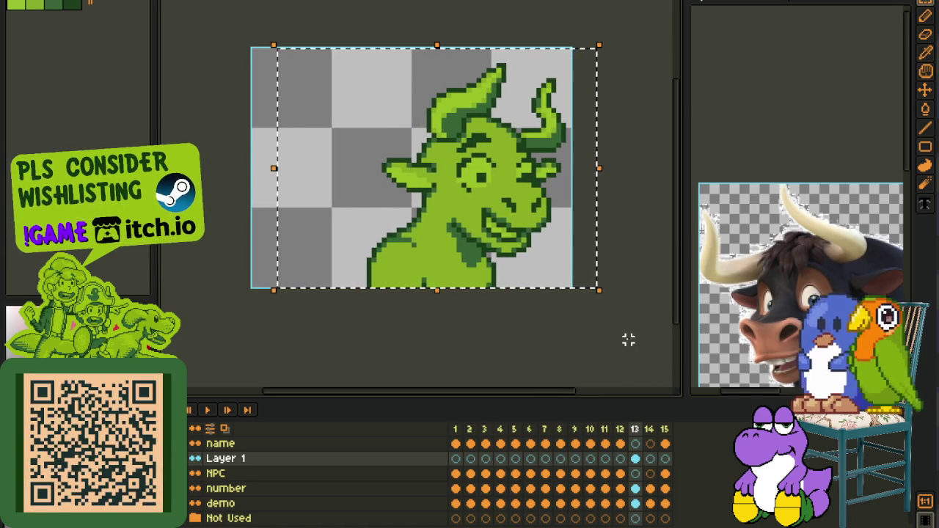
pyautogui.press('Left')
pyautogui.press('Left')
pyautogui.press('Left')
pyautogui.hotkey('ctrl', 'd')
# Save the sheet and close the Sprite-0002 bull reference without saving
pyautogui.scroll(2, 535, 131)
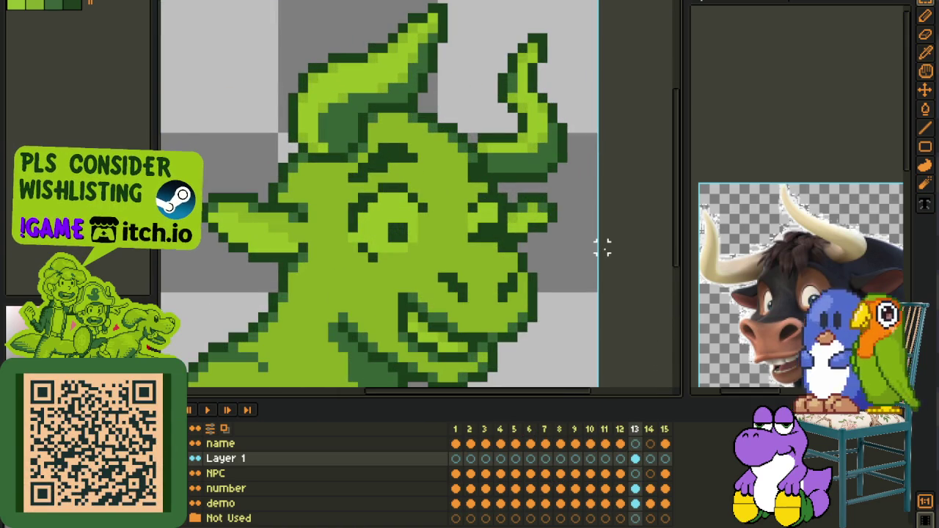
pyautogui.scroll(-3, 603, 250)
pyautogui.hotkey('ctrl', 's')
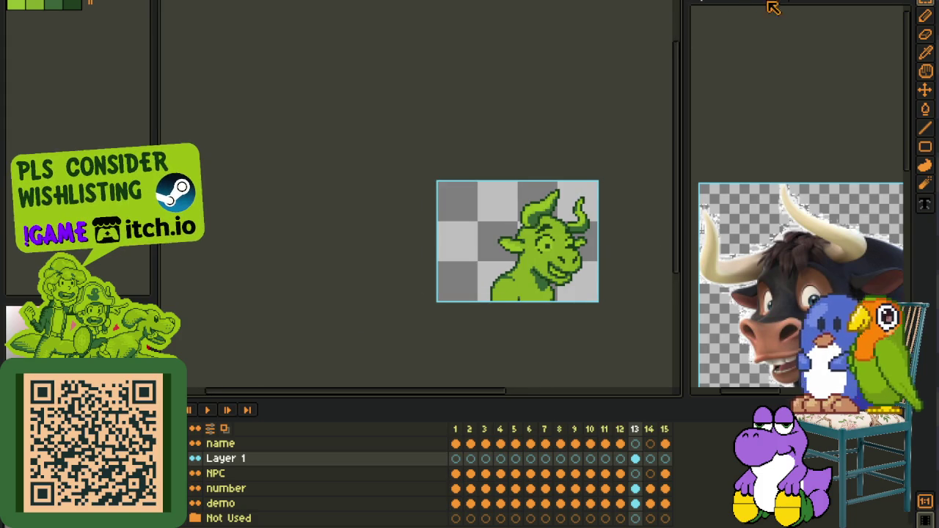
pyautogui.click(777, 3)
pyautogui.click(467, 270)
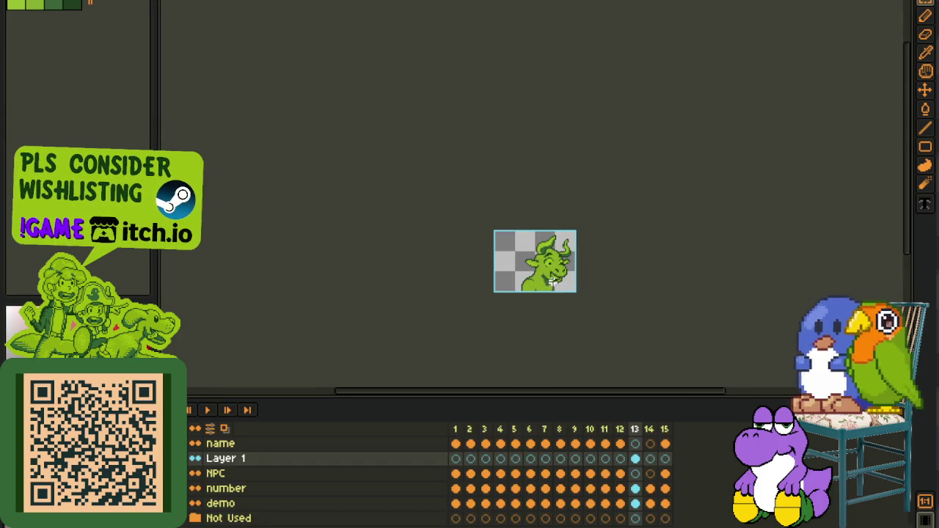
pyautogui.hotkey('ctrl', 's')
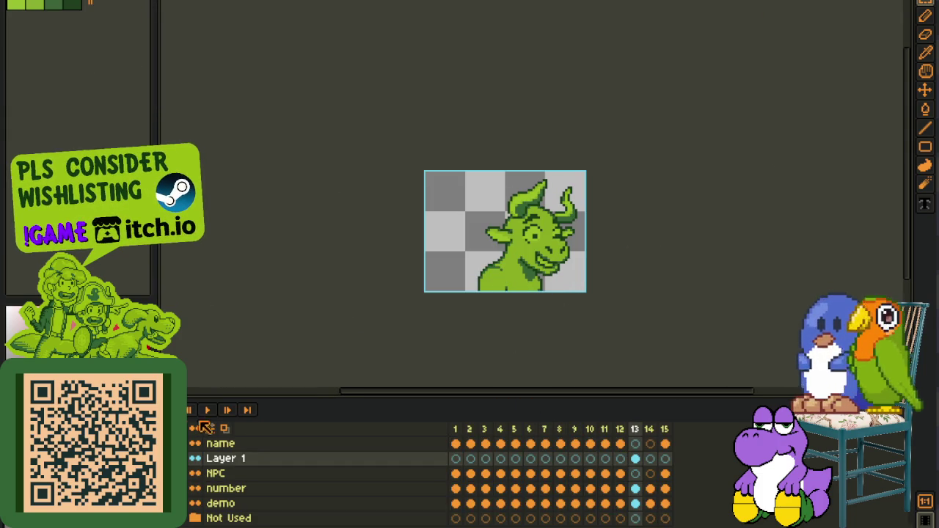
# Apply a red outline around the bull sprite with two Outline effect passes
pyautogui.hotkey('shift', 'o')
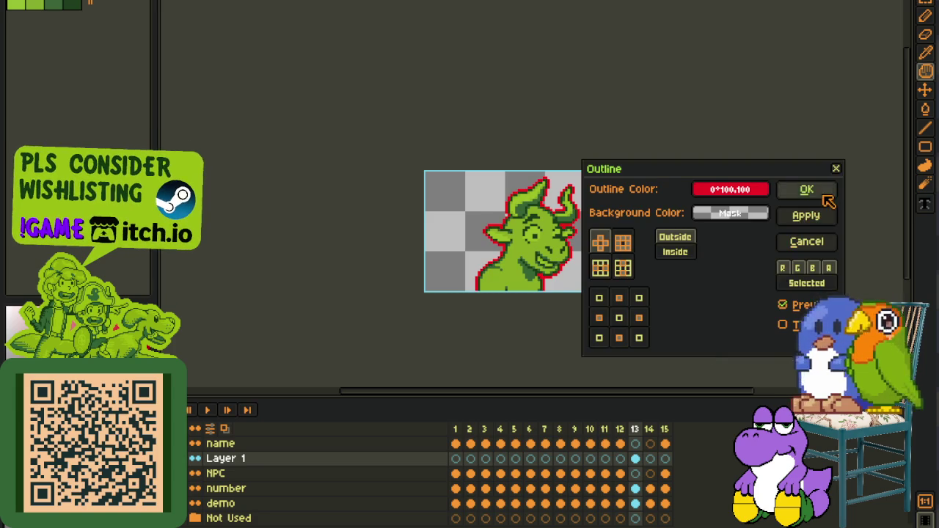
pyautogui.click(816, 189)
pyautogui.hotkey('shift', 'o')
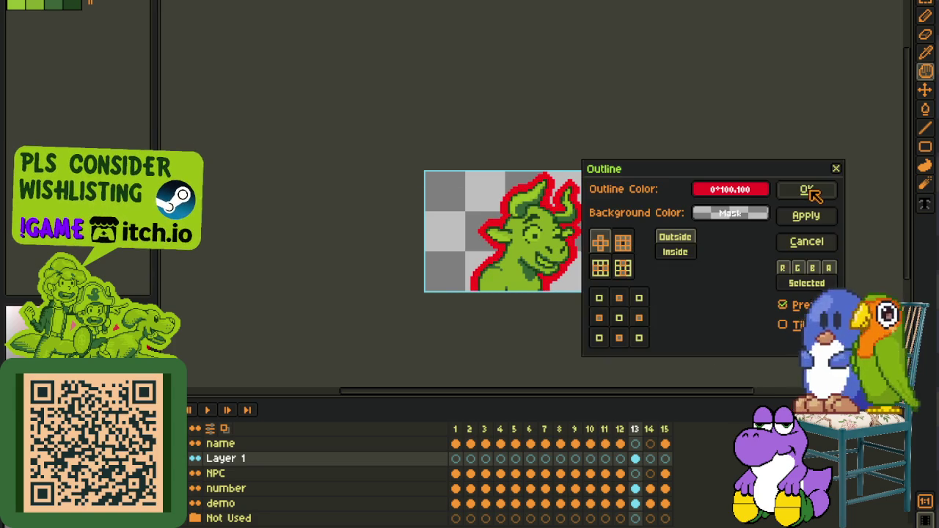
pyautogui.click(810, 189)
pyautogui.scroll(3, 590, 209)
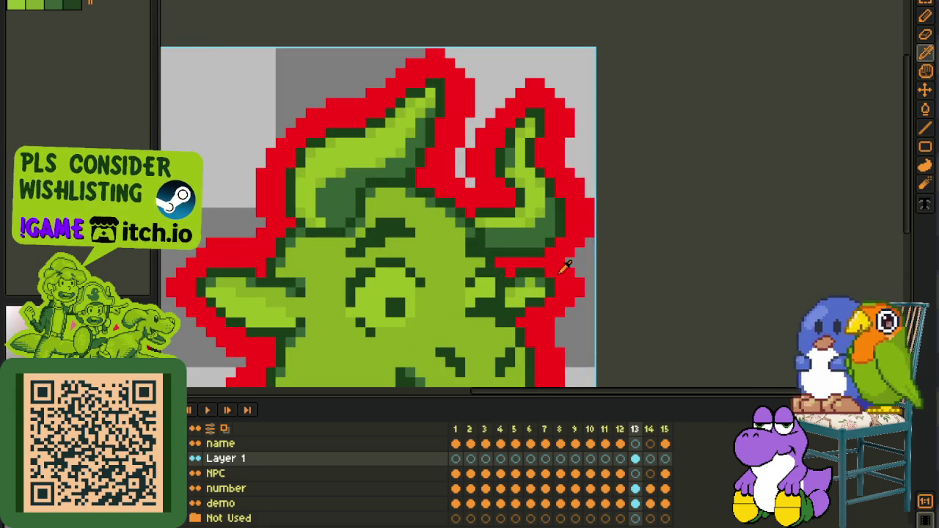
# Inspect the area between the horns, switching between pencil and eyedropper
pyautogui.press('b')
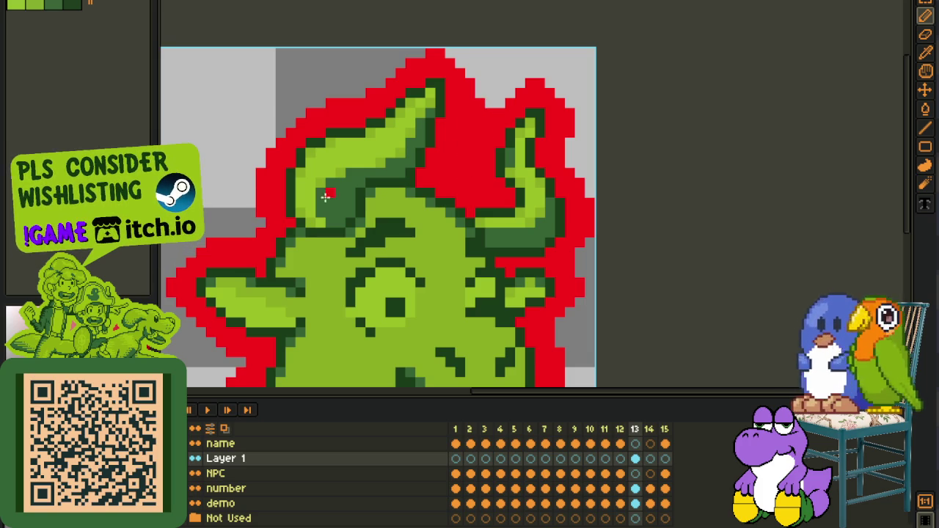
pyautogui.scroll(-2, 261, 219)
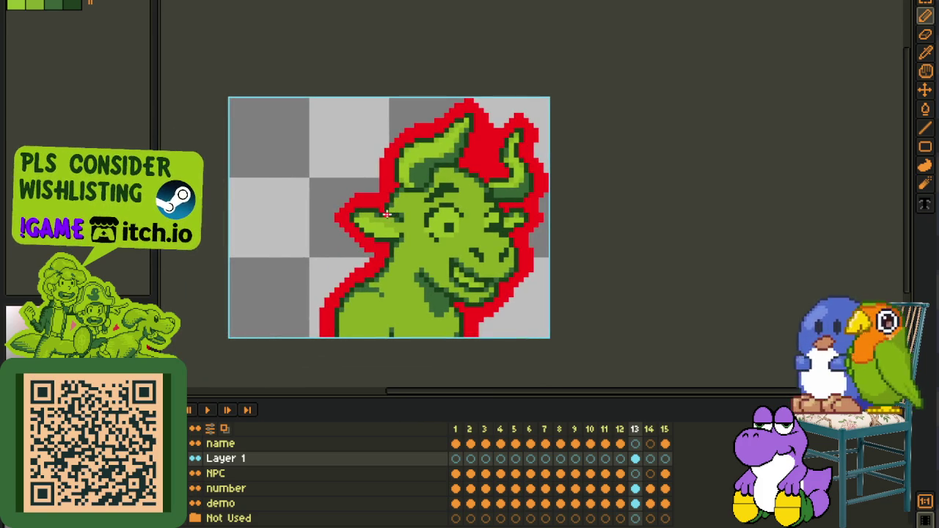
pyautogui.scroll(1, 376, 257)
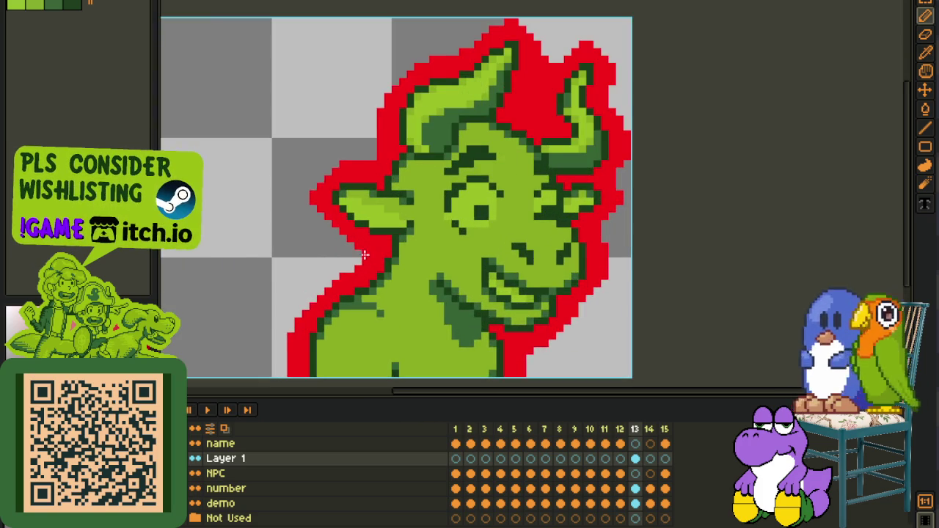
pyautogui.scroll(-2, 364, 254)
pyautogui.press('i')
pyautogui.scroll(2, 413, 231)
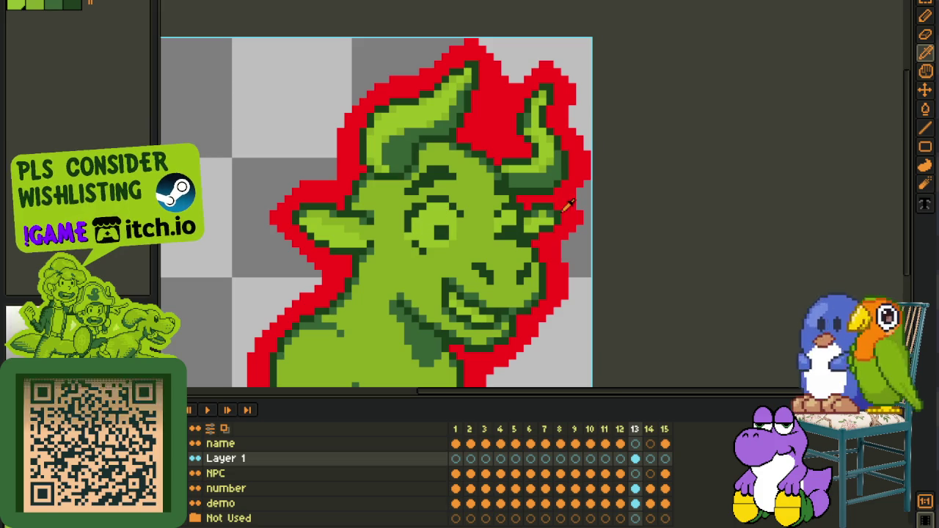
# Replace the red outline colour with light green #9bbc0f and save the sheet
pyautogui.hotkey('shift', 'r')
pyautogui.scroll(-1, 534, 342)
pyautogui.click(412, 406)
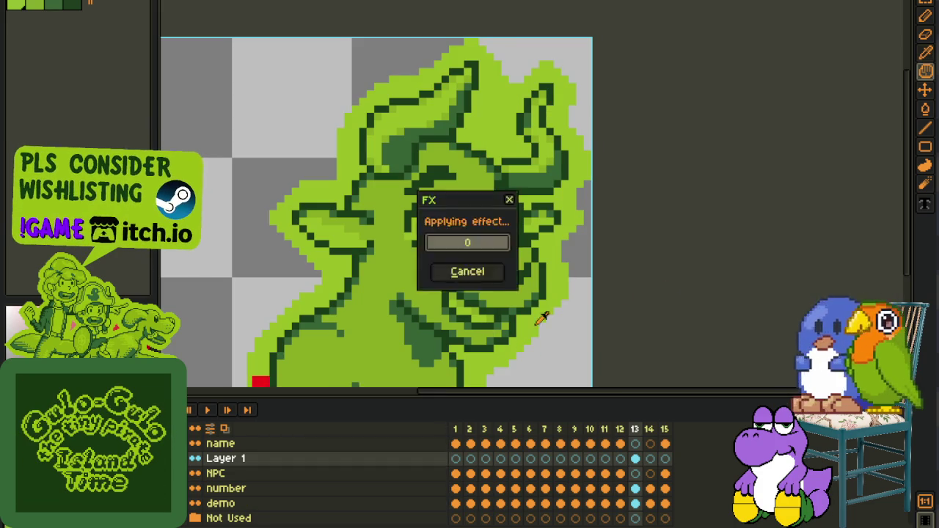
pyautogui.scroll(-1, 692, 296)
pyautogui.hotkey('ctrl', 's')
# Step through the portraits in frames 6 to 12
pyautogui.click(531, 458)
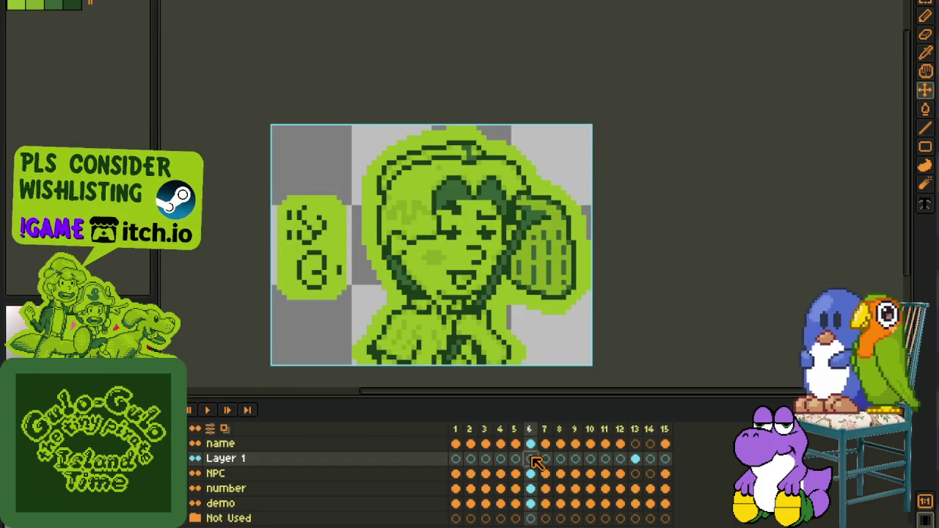
pyautogui.press('i')
pyautogui.moveTo(636, 268); pyautogui.dragTo(664, 245)
pyautogui.press('Right')
pyautogui.press('Right')
pyautogui.press('Left')
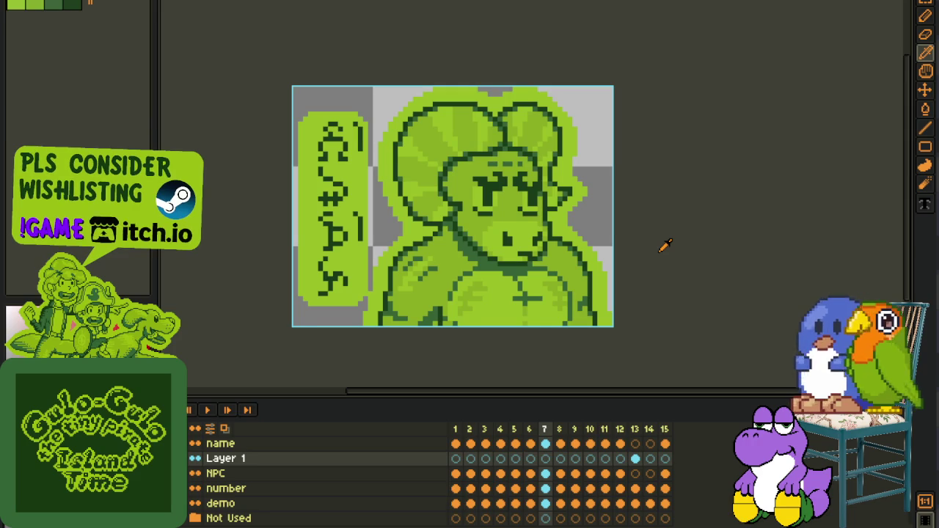
pyautogui.press('Right')
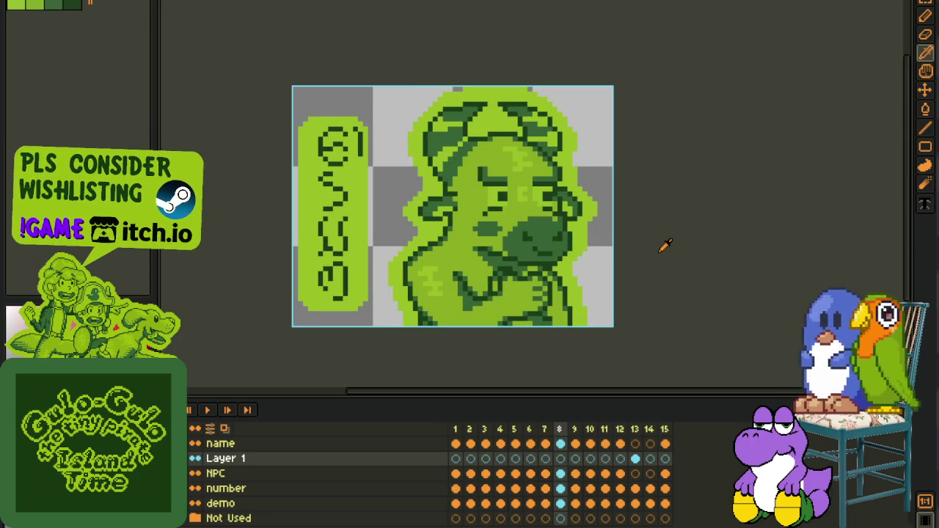
pyautogui.press('Right')
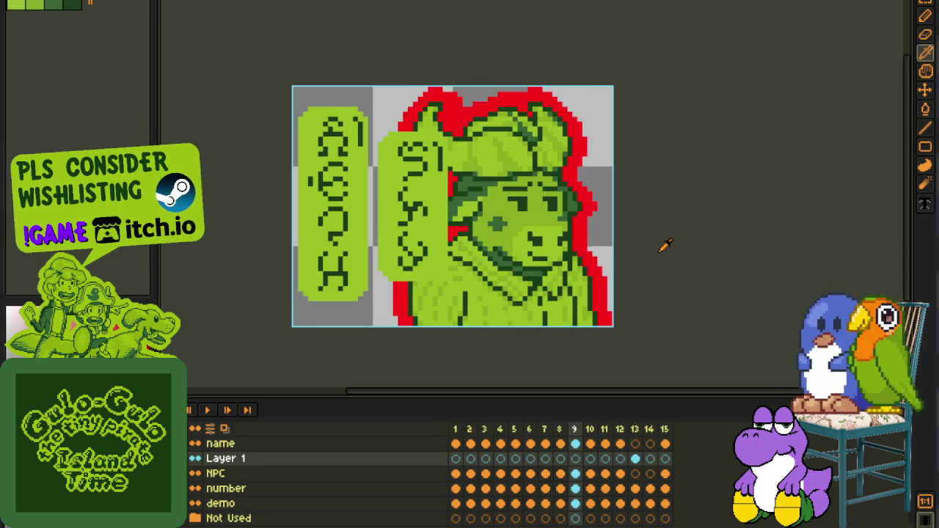
pyautogui.press('Right')
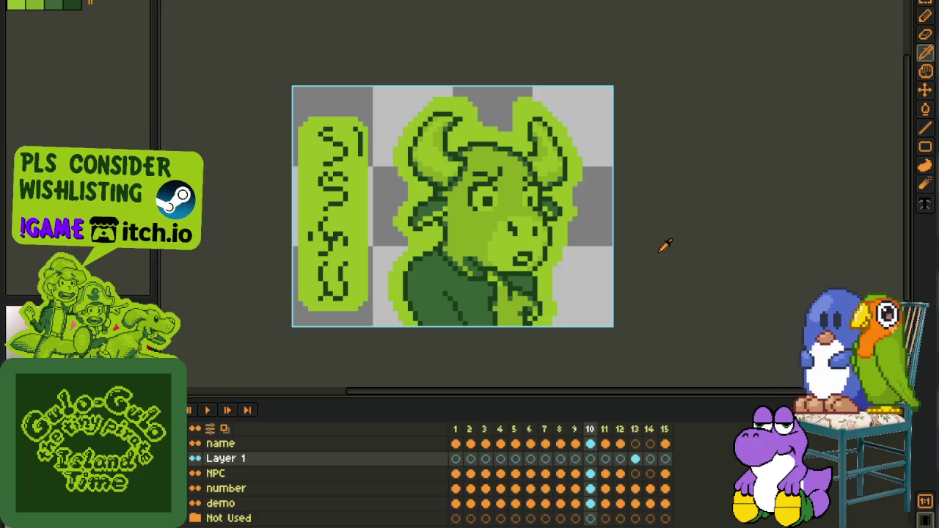
pyautogui.press('Right')
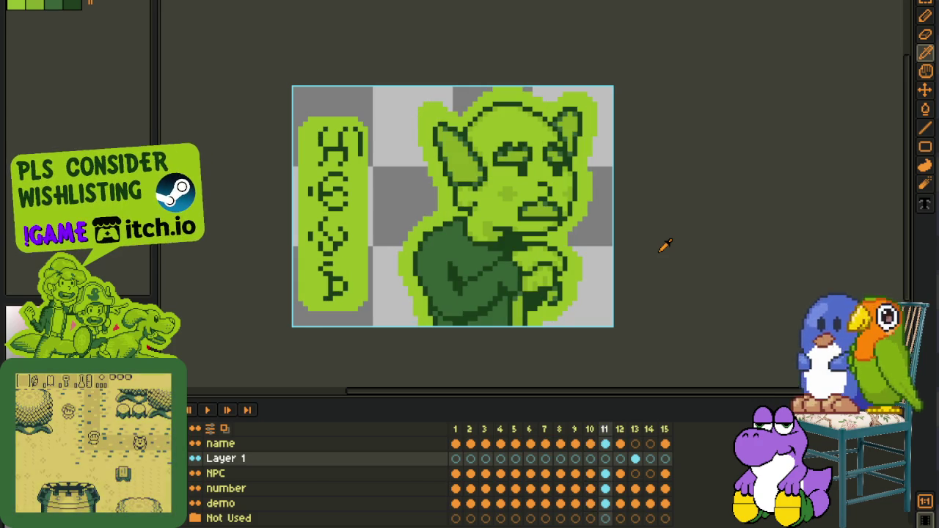
pyautogui.press('Right')
# Compare the goblin in frame 11 and bison in frame 12, ending on the bull in frame 13
pyautogui.press('Left')
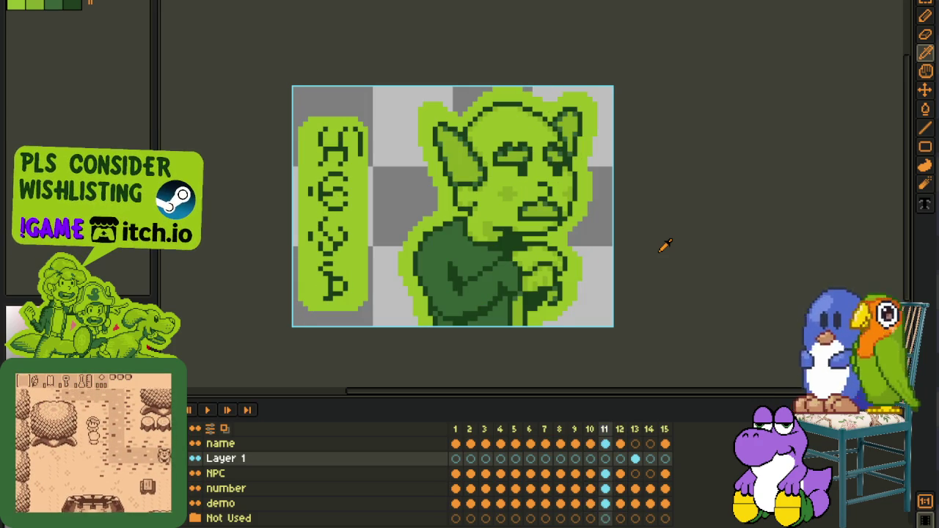
pyautogui.press('Right')
pyautogui.press('Left')
pyautogui.scroll(1, 639, 220)
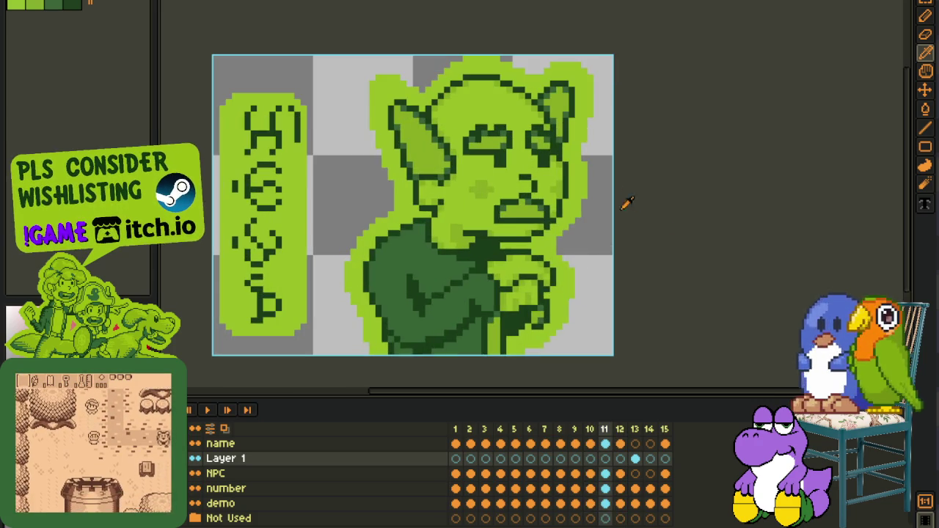
pyautogui.scroll(1, 620, 146)
pyautogui.scroll(1, 615, 98)
pyautogui.scroll(-3, 615, 98)
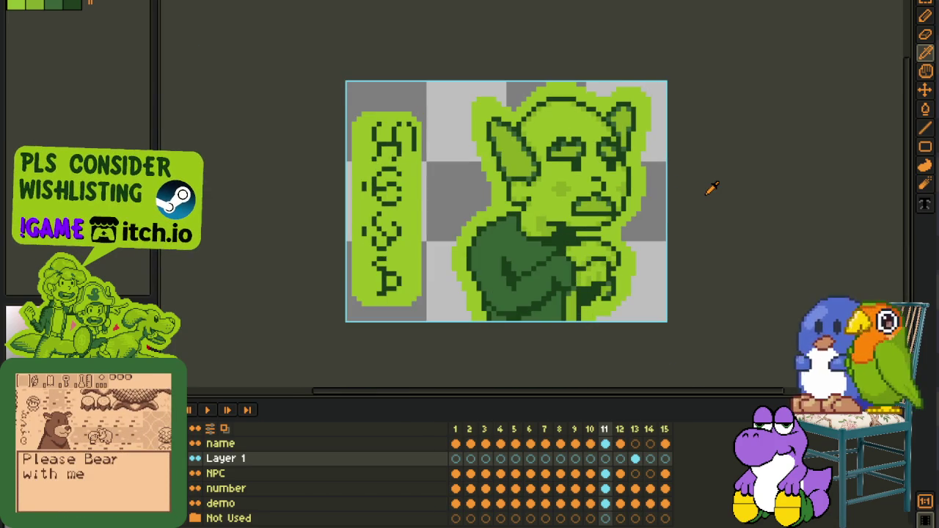
pyautogui.press('Right')
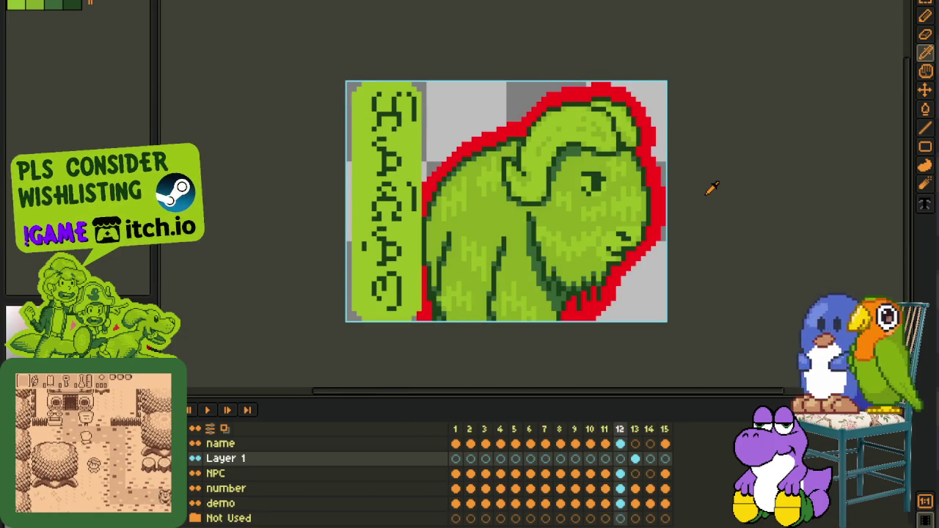
pyautogui.press('Right')
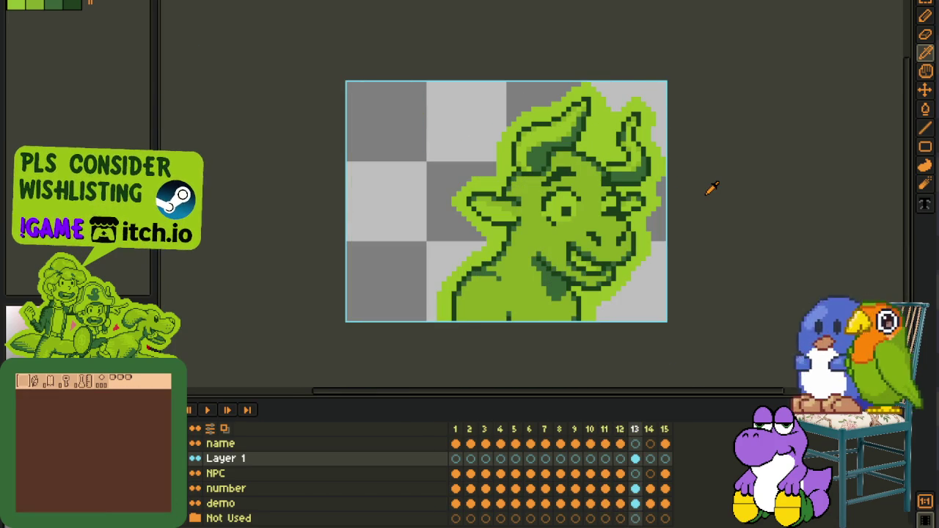
# Look over the bull in frame 13 and make Layer 1 the working layer
pyautogui.scroll(-2, 730, 213)
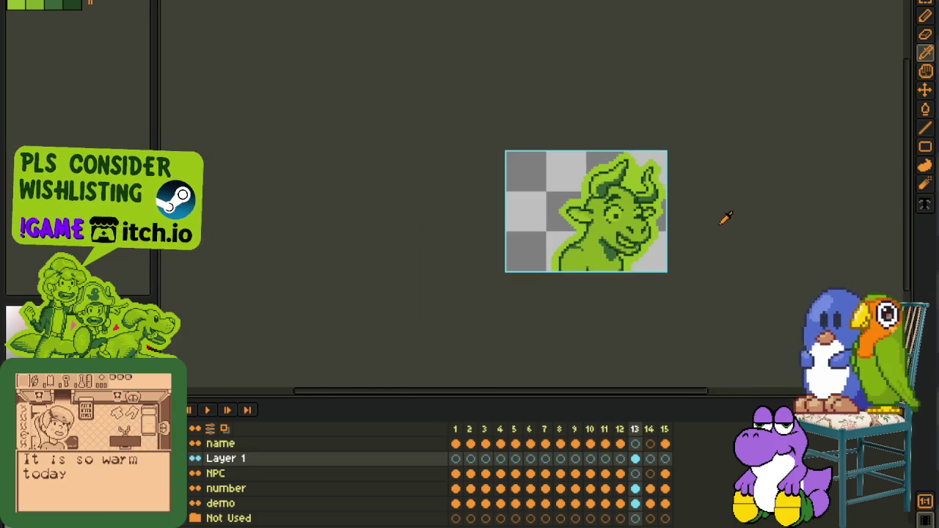
pyautogui.scroll(-1, 730, 213)
pyautogui.scroll(1, 707, 212)
pyautogui.scroll(1, 703, 210)
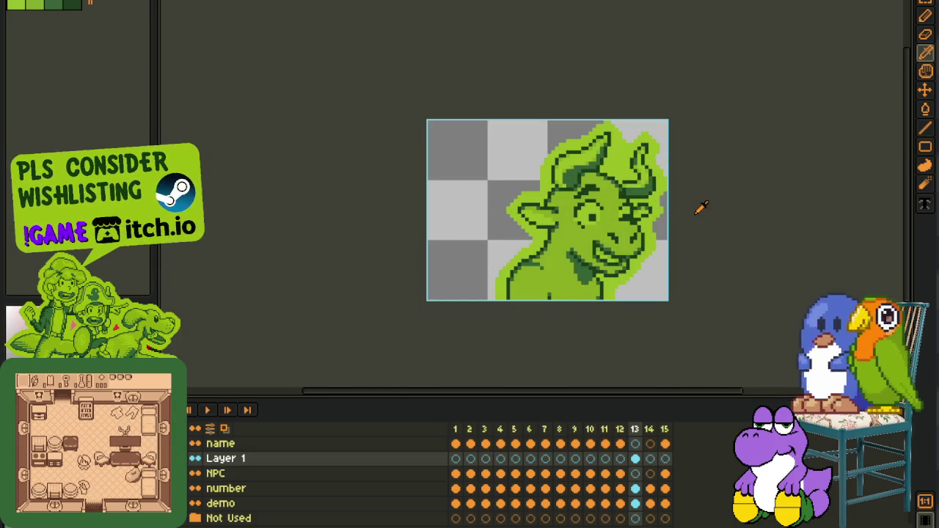
pyautogui.scroll(-1, 701, 208)
pyautogui.moveTo(719, 220); pyautogui.dragTo(632, 217)
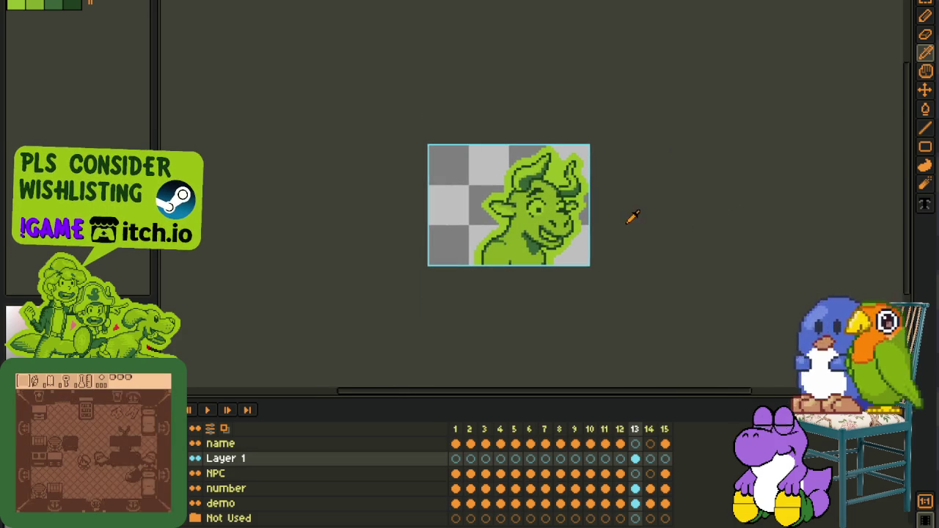
pyautogui.click(246, 455)
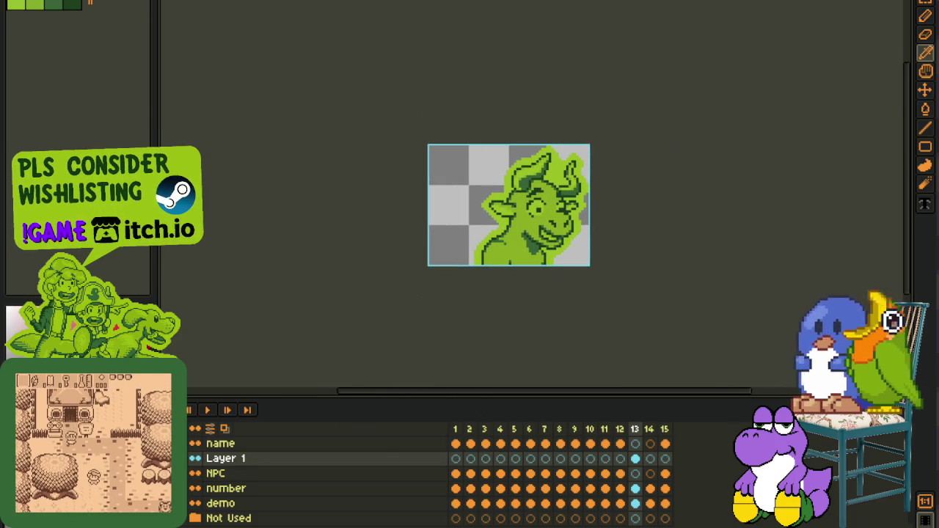
# Add a new layer above Layer 1 and draw a red line across the bull's nose
pyautogui.rightClick(245, 459)
pyautogui.moveTo(270, 454)
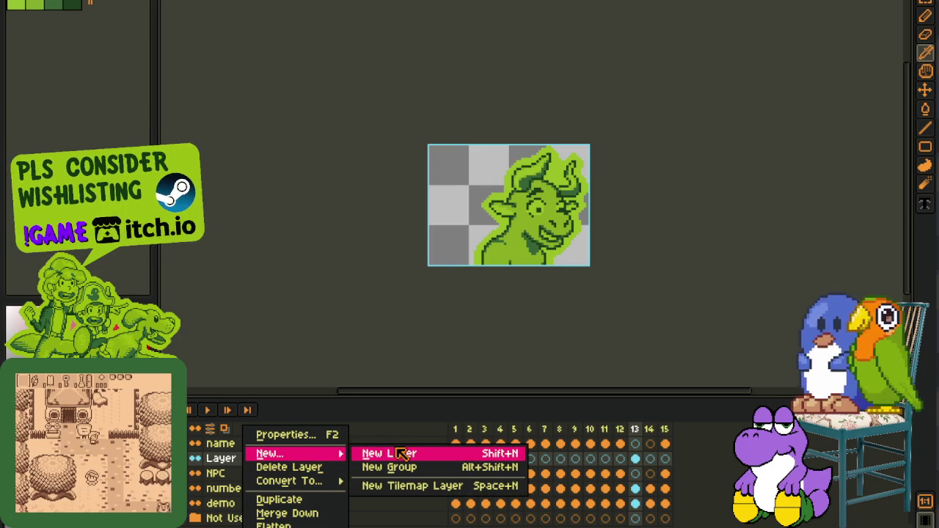
pyautogui.click(402, 455)
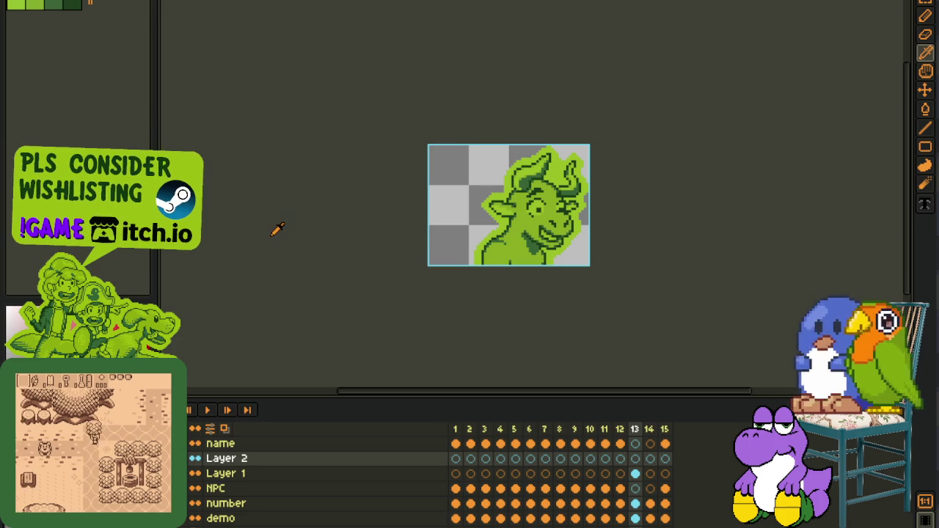
pyautogui.scroll(2, 596, 214)
pyautogui.scroll(3, 596, 214)
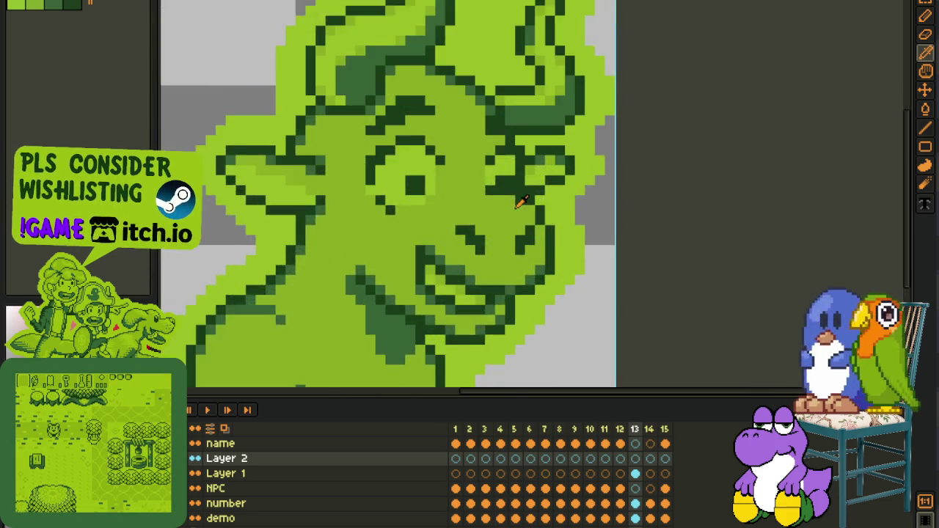
pyautogui.scroll(3, 521, 205)
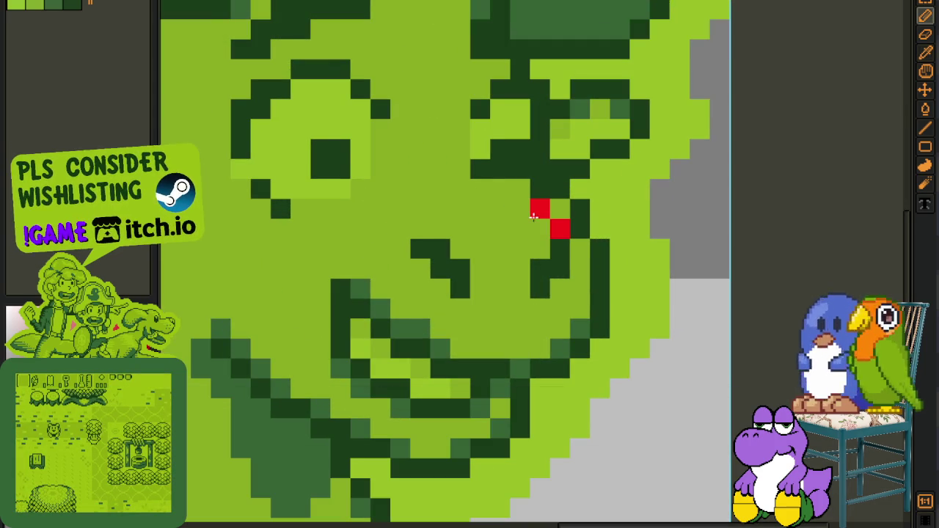
pyautogui.moveTo(534, 215); pyautogui.dragTo(467, 212)
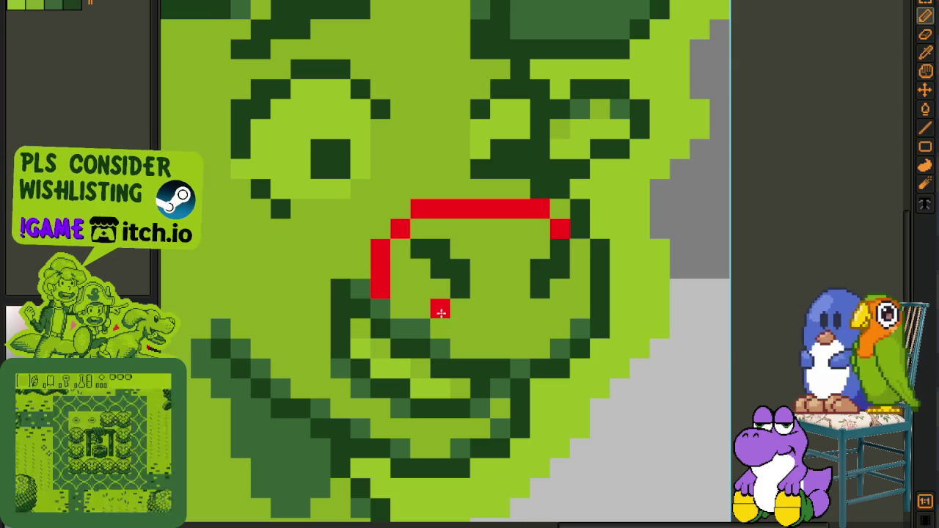
# Flood-fill the outlined nose area solid red
pyautogui.press('g')
pyautogui.click(469, 317)
pyautogui.scroll(-2, 470, 317)
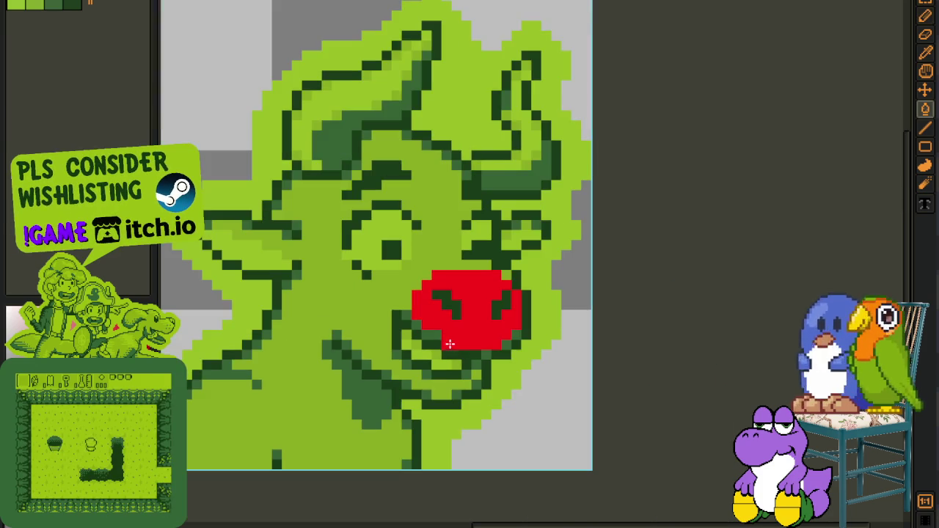
pyautogui.click(436, 382)
pyautogui.scroll(-1, 432, 380)
pyautogui.scroll(3, 430, 381)
# Fill the mouth area below the nose red, undoing the stray fills
pyautogui.hotkey('ctrl', 'z')
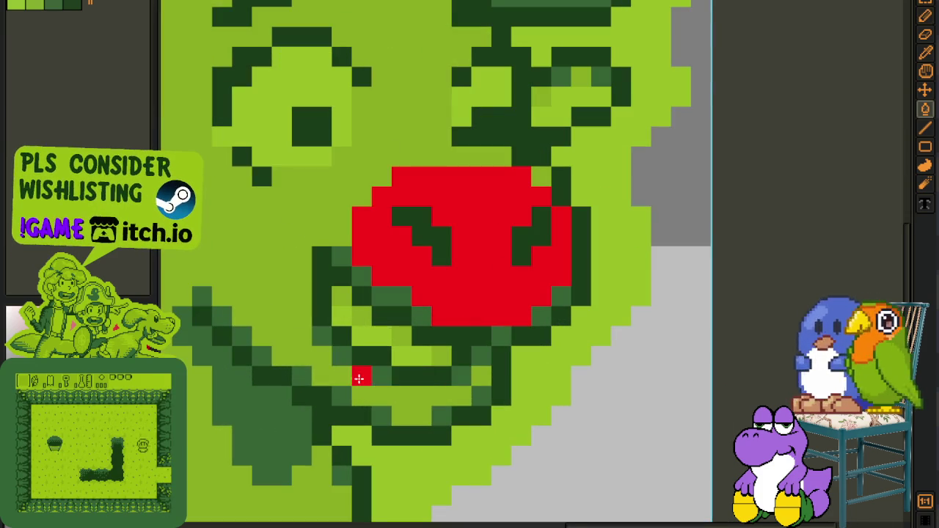
pyautogui.click(360, 380)
pyautogui.hotkey('ctrl', 'z')
pyautogui.click(362, 394)
pyautogui.click(362, 376)
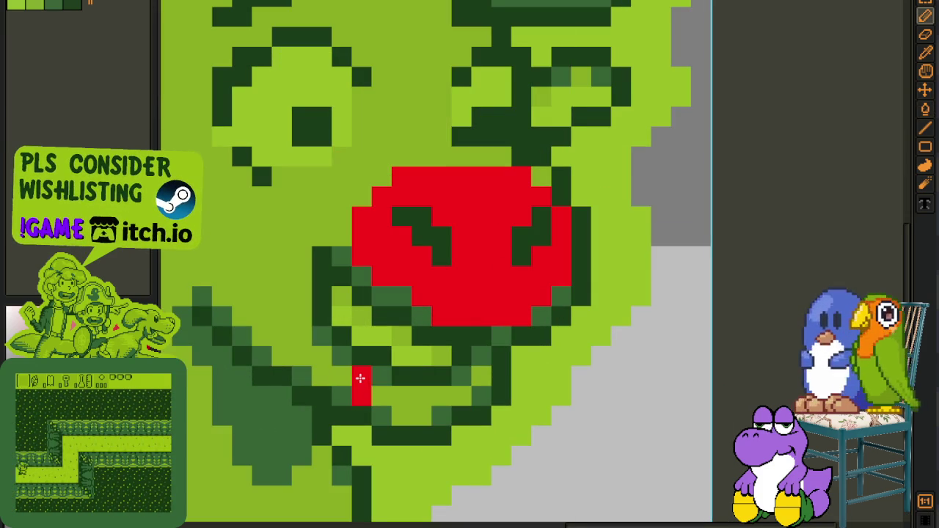
pyautogui.click(433, 396)
# Replace the red nose pixels with light green and save the sprite
pyautogui.scroll(-2, 477, 359)
pyautogui.scroll(2, 476, 358)
pyautogui.scroll(1, 477, 358)
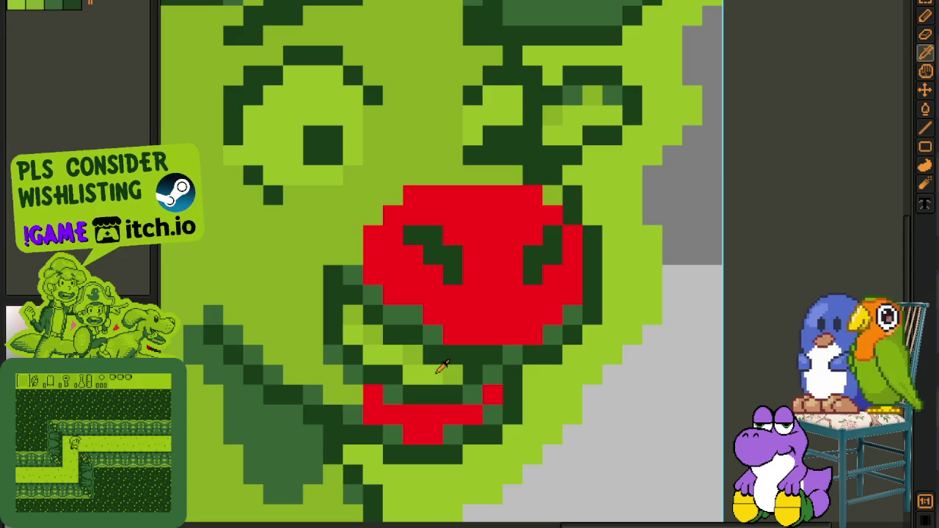
pyautogui.hotkey('shift', 'r')
pyautogui.click(430, 412)
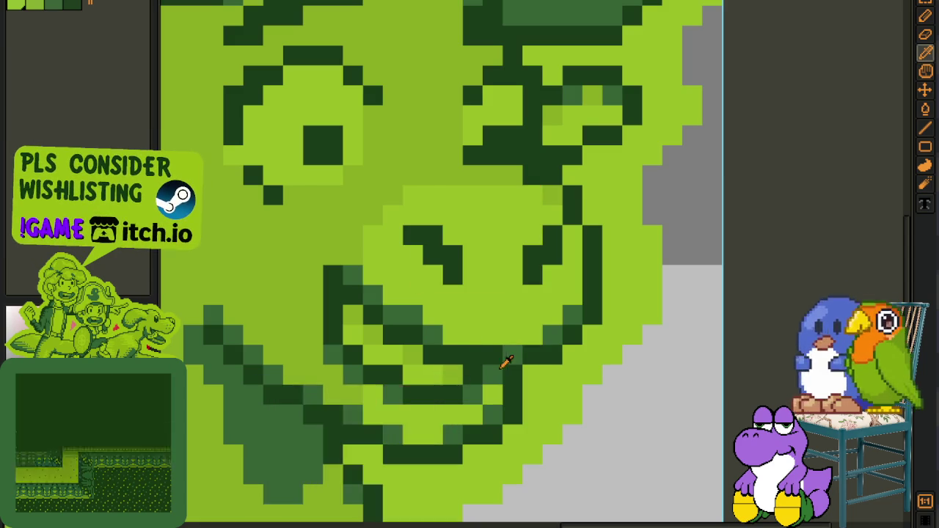
pyautogui.scroll(-5, 503, 360)
pyautogui.hotkey('ctrl', 's')
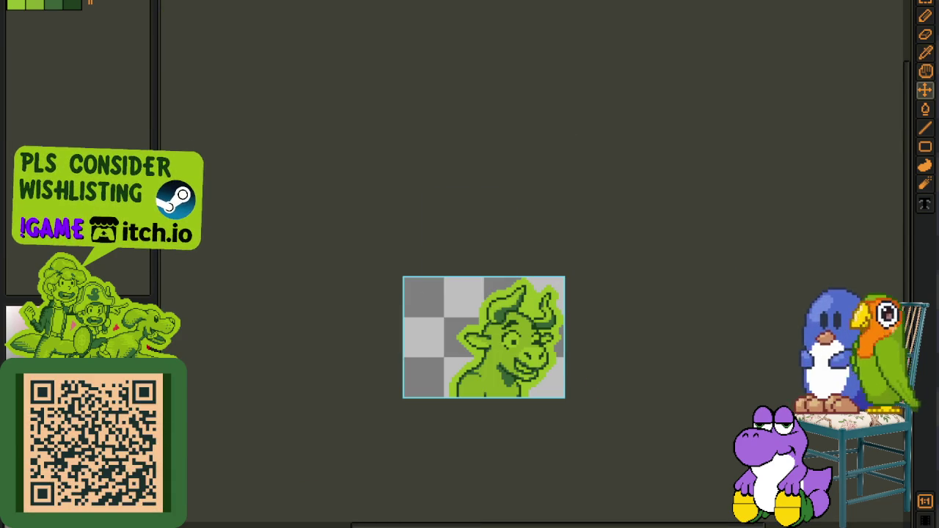
# Pick dark green with the eyedropper, reposition the view, and save
pyautogui.press('i')
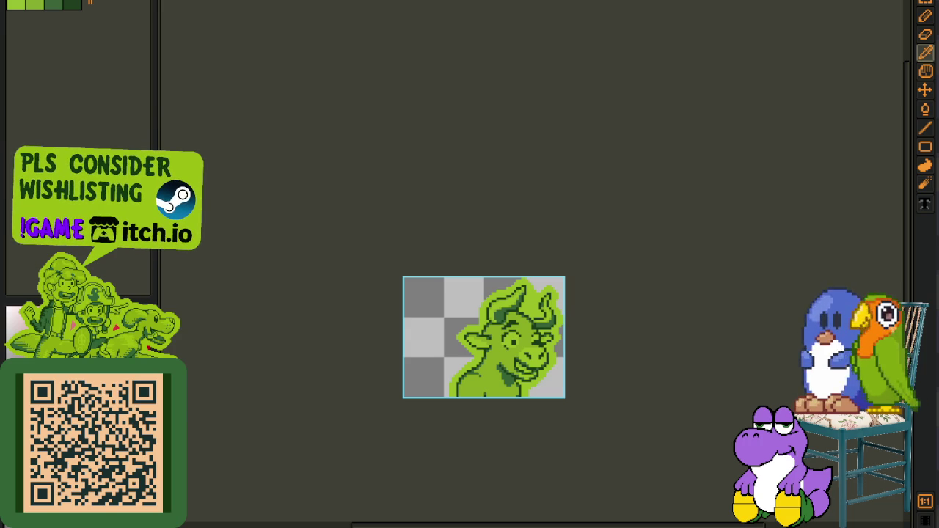
pyautogui.scroll(-1, 572, 80)
pyautogui.scroll(-1, 581, 140)
pyautogui.scroll(2, 627, 339)
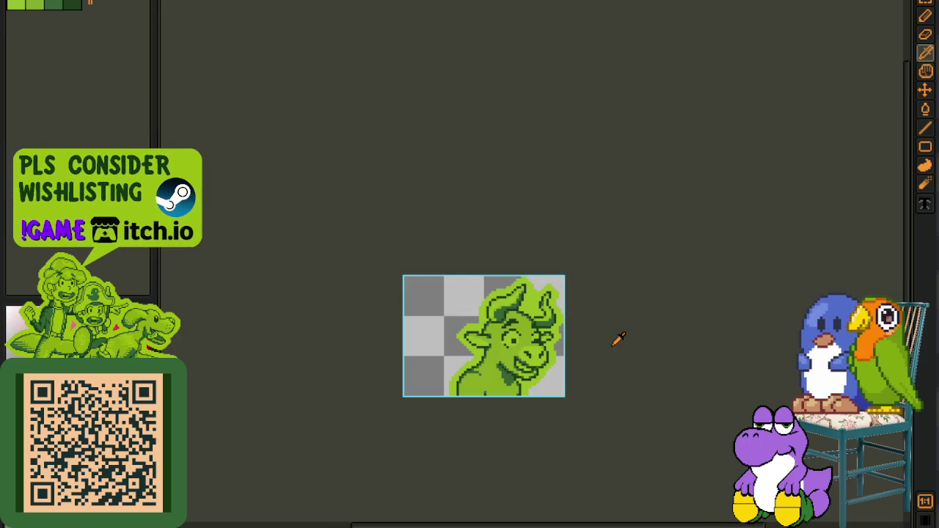
pyautogui.moveTo(618, 339); pyautogui.dragTo(527, 230)
pyautogui.hotkey('ctrl', 's')
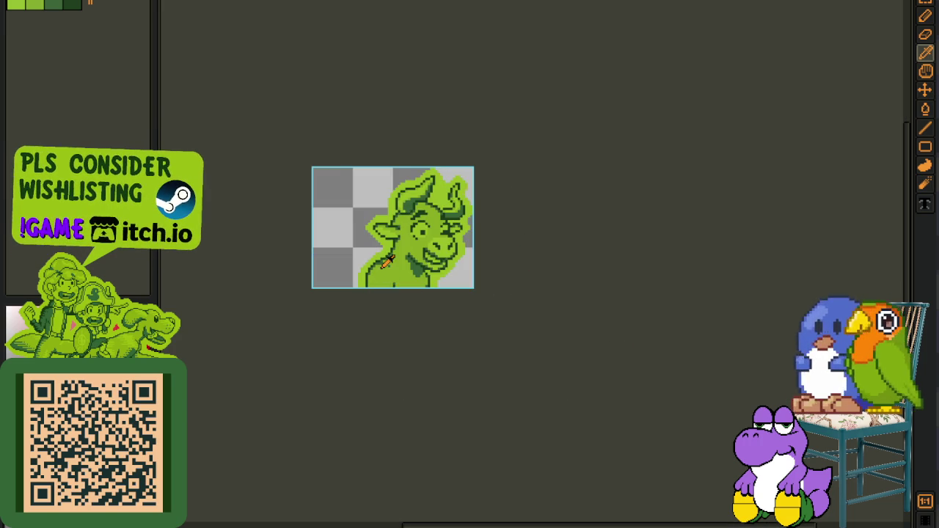
# Paint a small dark-green cross mark on the bull's cheek below the eye
pyautogui.scroll(1, 386, 264)
pyautogui.scroll(2, 396, 250)
pyautogui.scroll(2, 426, 220)
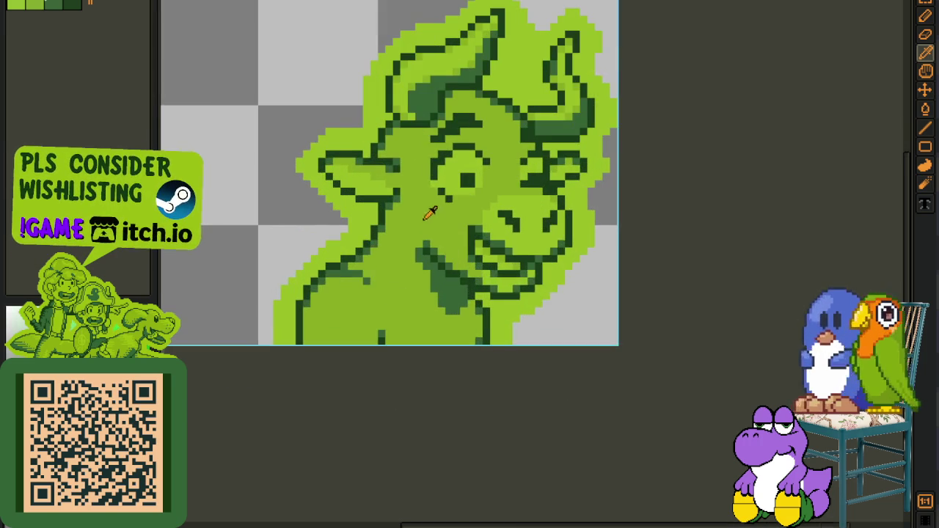
pyautogui.scroll(1, 430, 213)
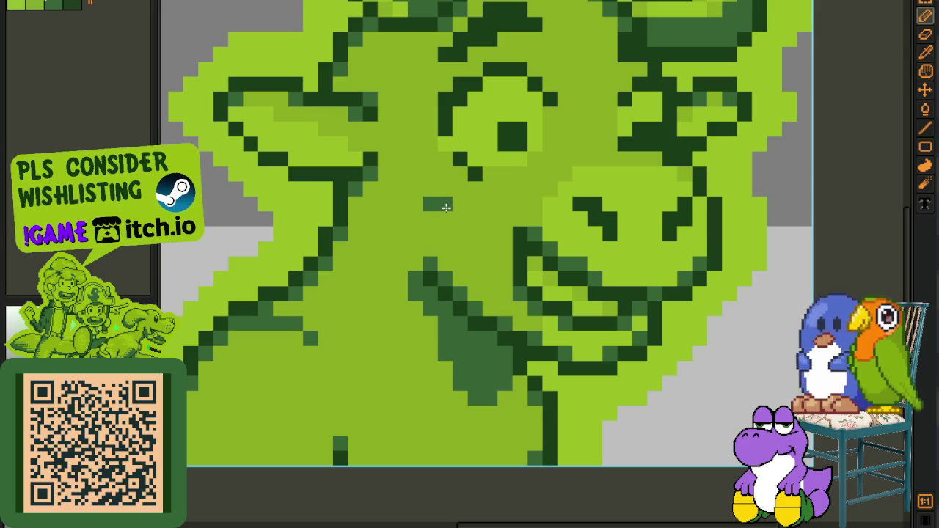
pyautogui.moveTo(446, 207)
pyautogui.mouseDown()
pyautogui.moveTo(416, 217)
pyautogui.moveTo(457, 218)
pyautogui.moveTo(424, 234)
pyautogui.mouseUp()
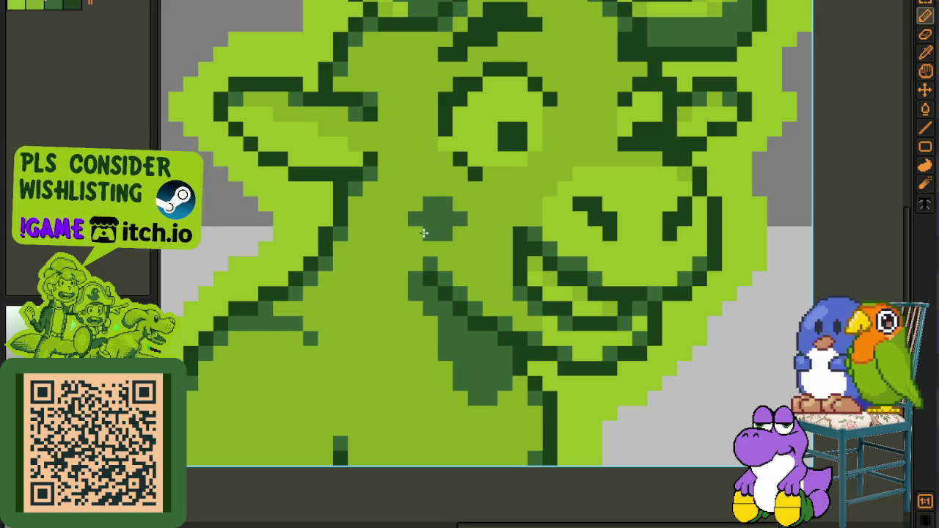
pyautogui.scroll(-5, 424, 233)
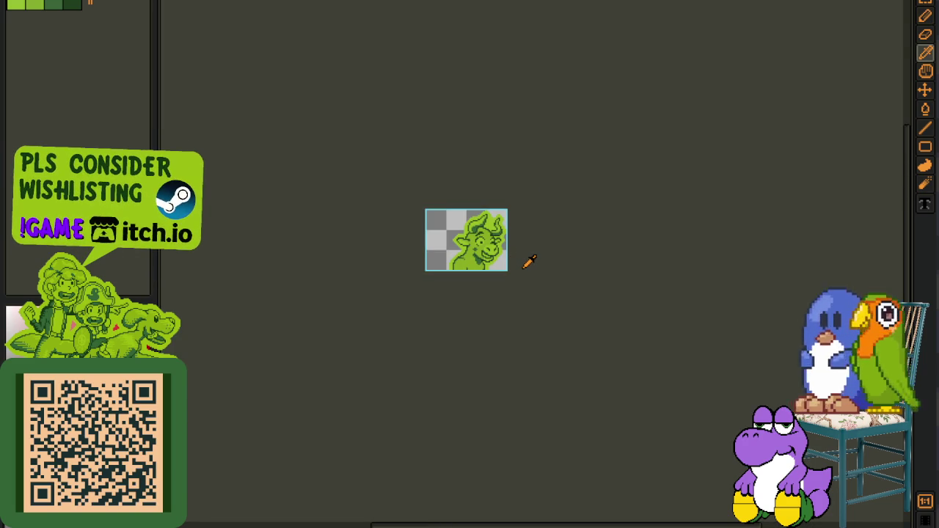
pyautogui.hotkey('ctrl', 's')
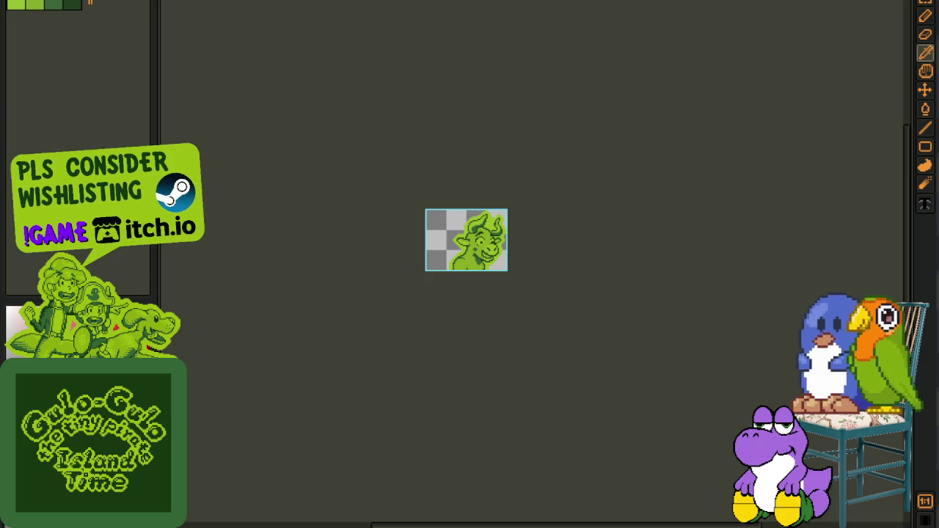
# Create a new blank sprite and paste the longhorn cow reference photo into it
pyautogui.hotkey('alt', 'f')
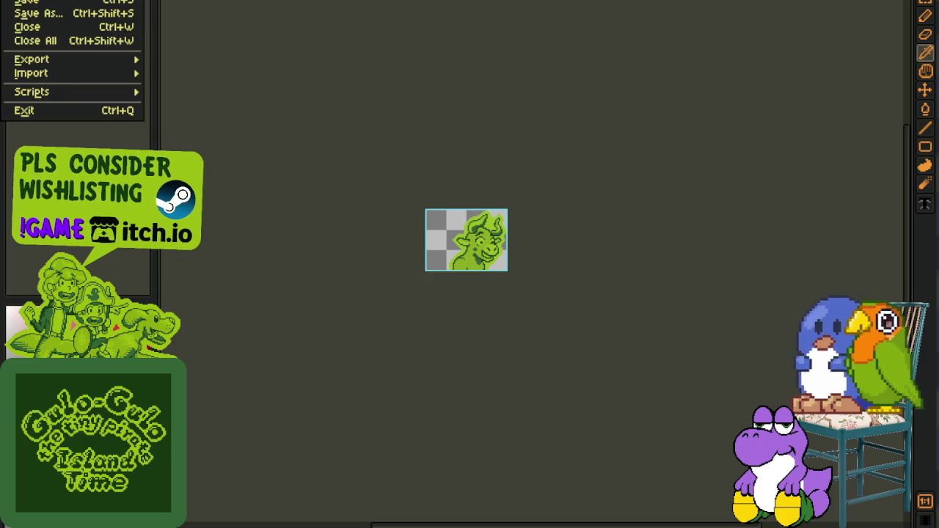
pyautogui.press('n')
pyautogui.click(429, 350)
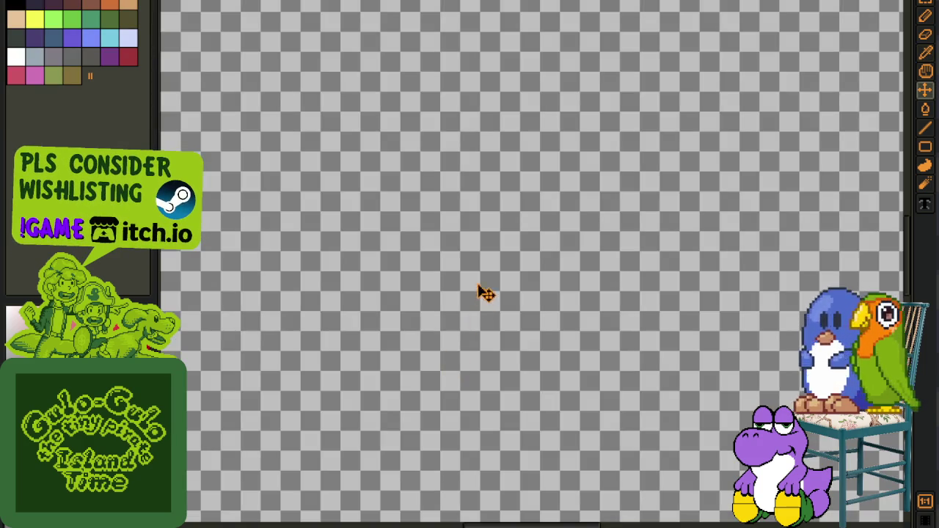
pyautogui.hotkey('ctrl', 'v')
pyautogui.scroll(-3, 487, 272)
pyautogui.scroll(1, 565, 207)
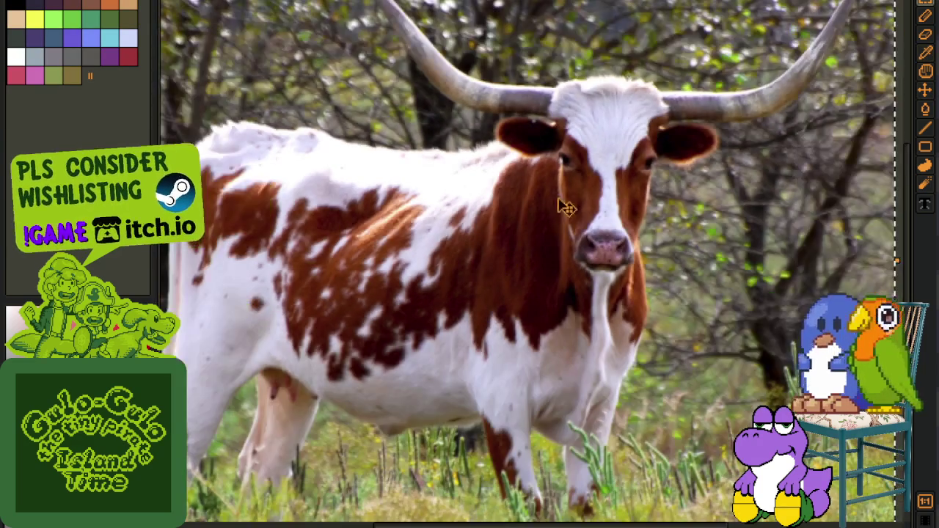
pyautogui.scroll(-1, 565, 208)
pyautogui.scroll(1, 357, 216)
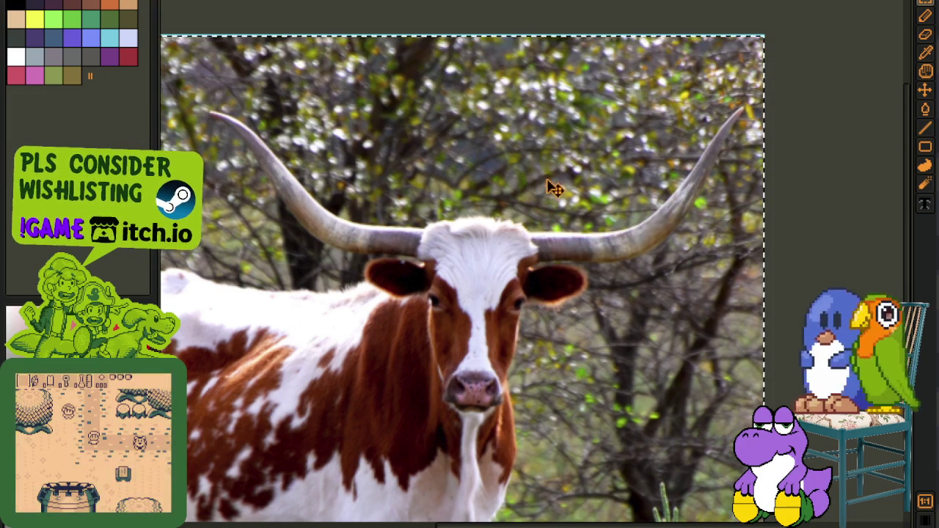
# Deselect the photo and close the scratch sprite without saving
pyautogui.hotkey('ctrl', 'd')
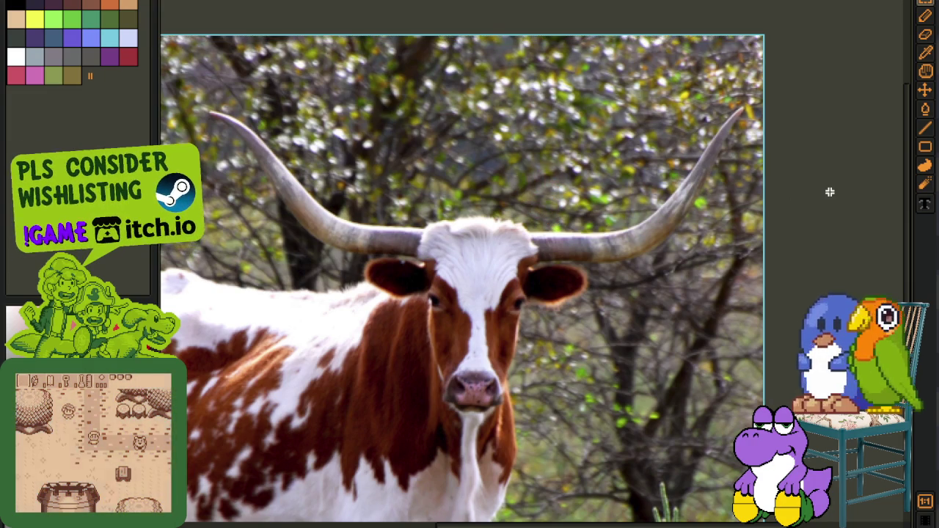
pyautogui.scroll(-1, 829, 191)
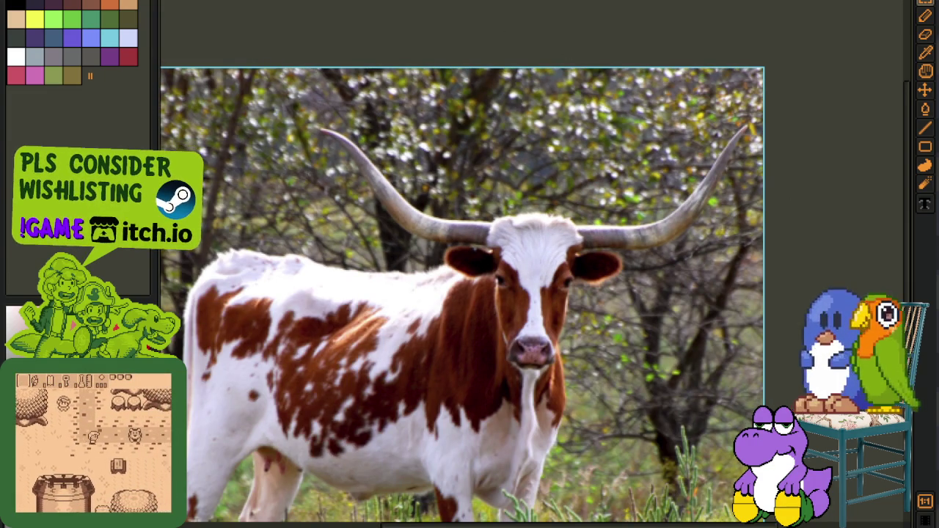
pyautogui.hotkey('ctrl', 'w')
pyautogui.click(467, 268)
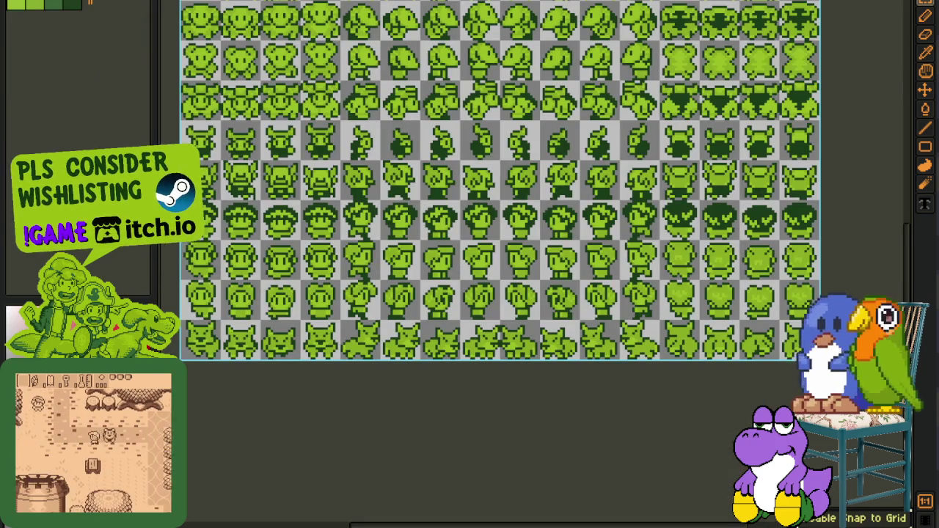
# Return to the bull portrait sprite, reposition the view, and save
pyautogui.hotkey('ctrl', 'w')
pyautogui.scroll(-2, 345, 74)
pyautogui.hotkey('ctrl', 'w')
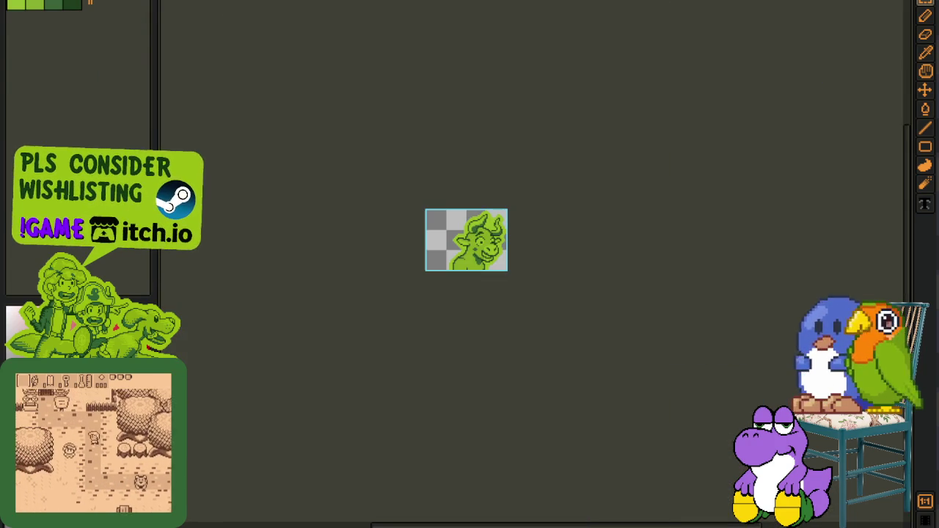
pyautogui.scroll(2, 465, 177)
pyautogui.moveTo(433, 256); pyautogui.dragTo(370, 237)
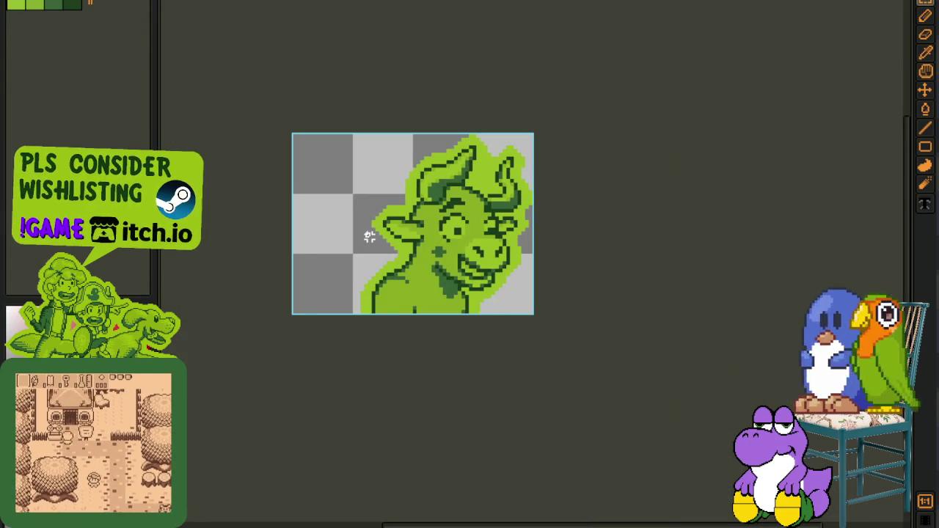
pyautogui.hotkey('ctrl', 's')
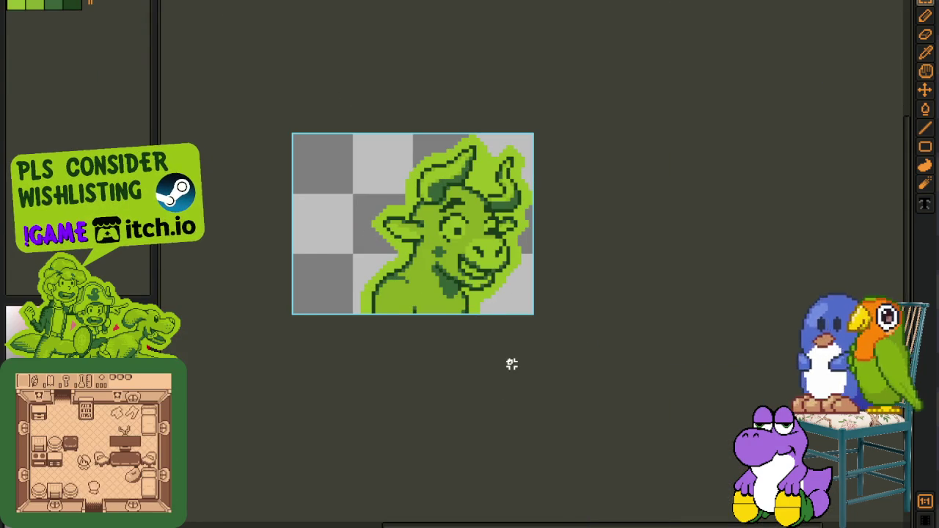
# Show the timeline, undo the last change, and merge Layer 2 down into Layer 1
pyautogui.press('Tab')
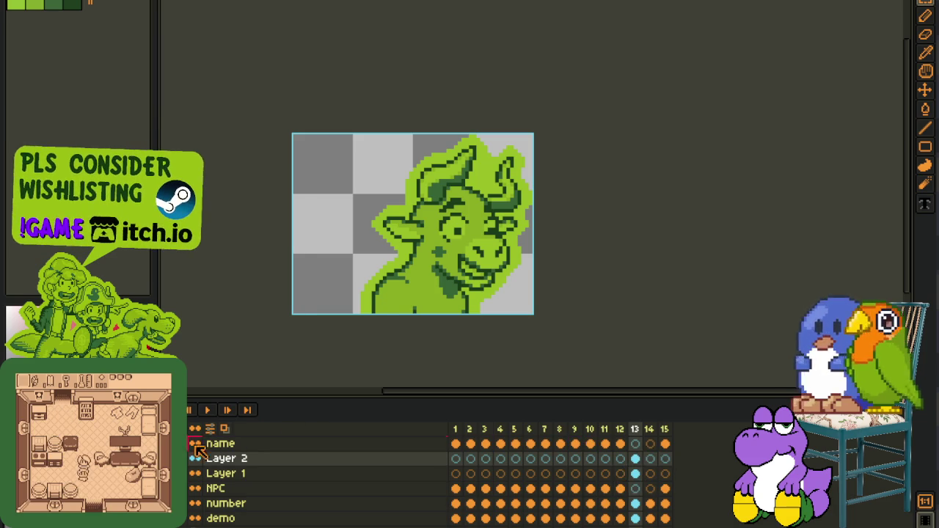
pyautogui.hotkey('ctrl', 'z')
pyautogui.hotkey('ctrl', 'z')
pyautogui.rightClick(250, 458)
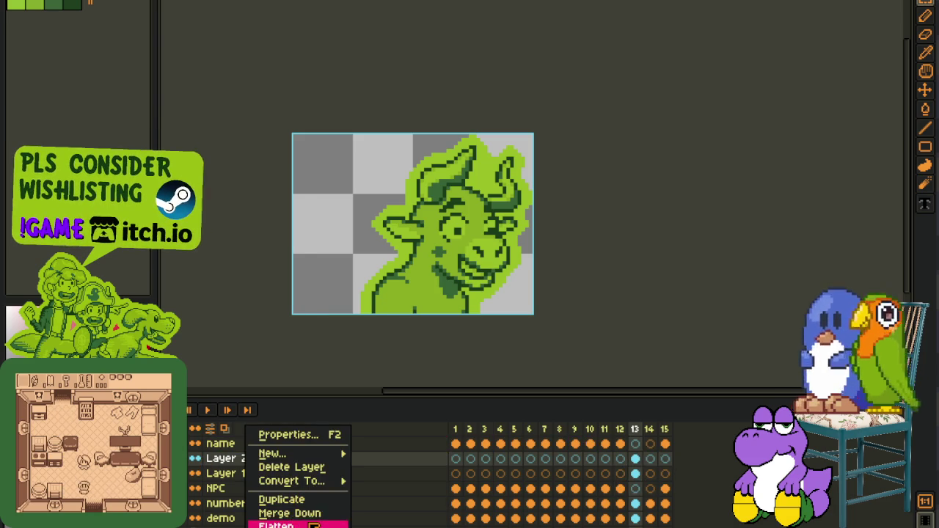
pyautogui.click(308, 513)
pyautogui.scroll(2, 443, 197)
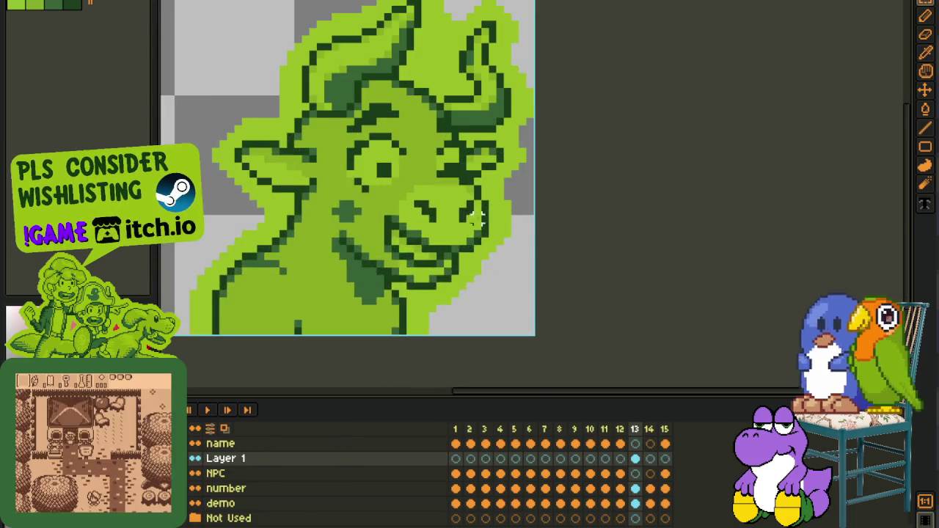
pyautogui.scroll(2, 443, 196)
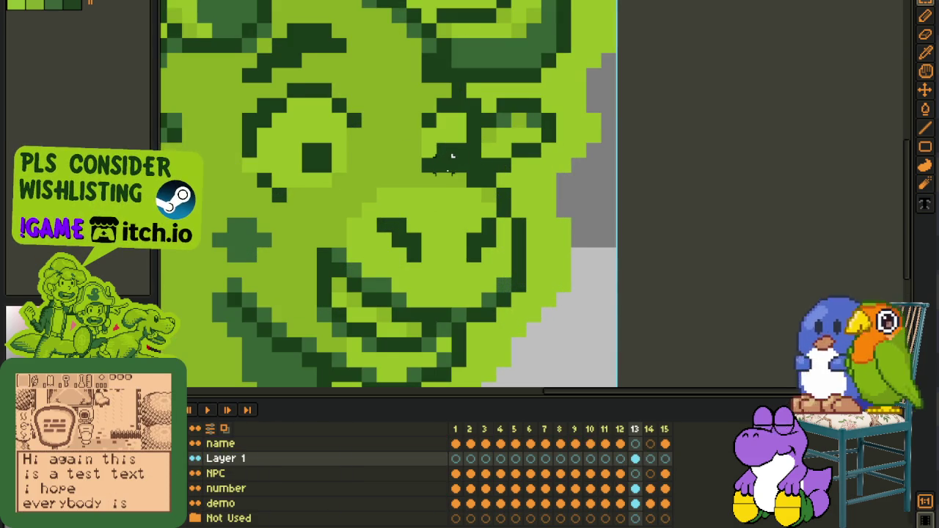
# Touch up the shading pixels around the bull's mouth with the pencil
pyautogui.press('b')
pyautogui.scroll(1, 446, 170)
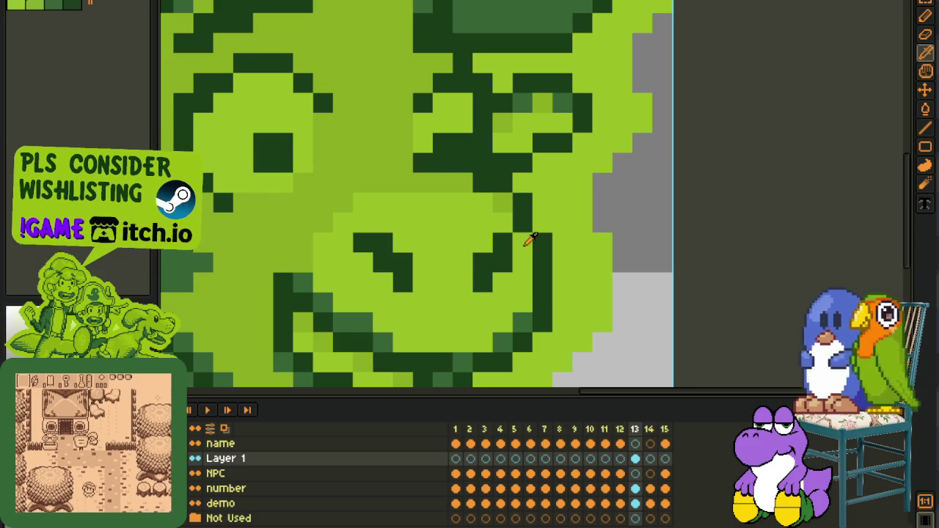
pyautogui.press('m')
pyautogui.scroll(-3, 523, 243)
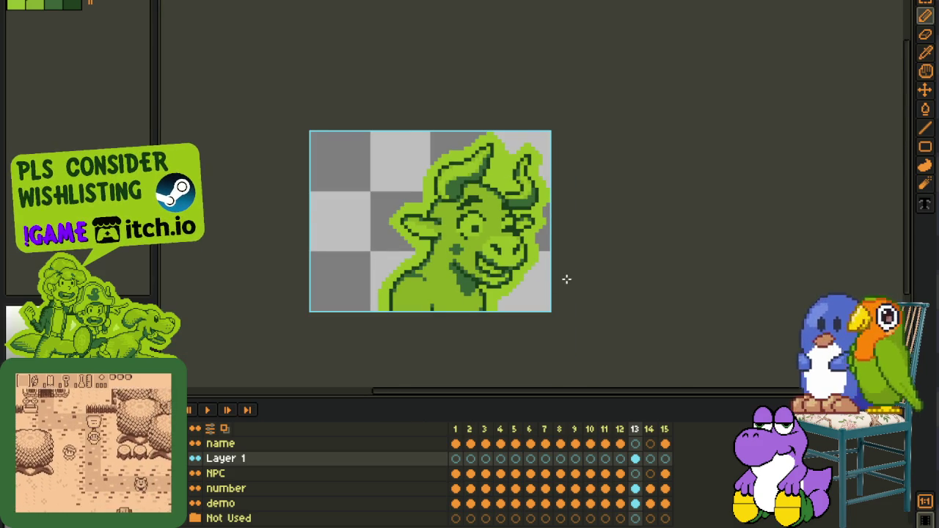
pyautogui.scroll(1, 566, 279)
pyautogui.scroll(2, 485, 286)
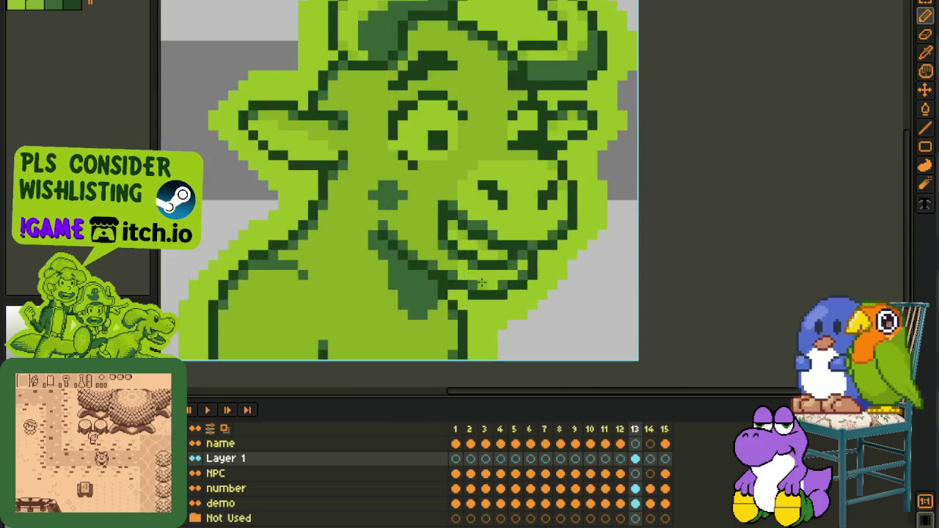
pyautogui.scroll(1, 482, 282)
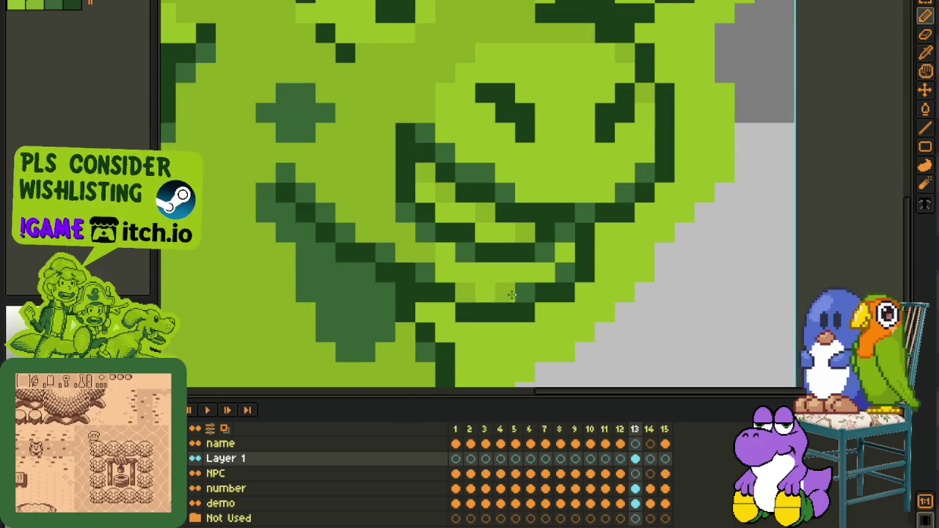
pyautogui.moveTo(511, 294); pyautogui.dragTo(526, 294)
pyautogui.click(565, 273)
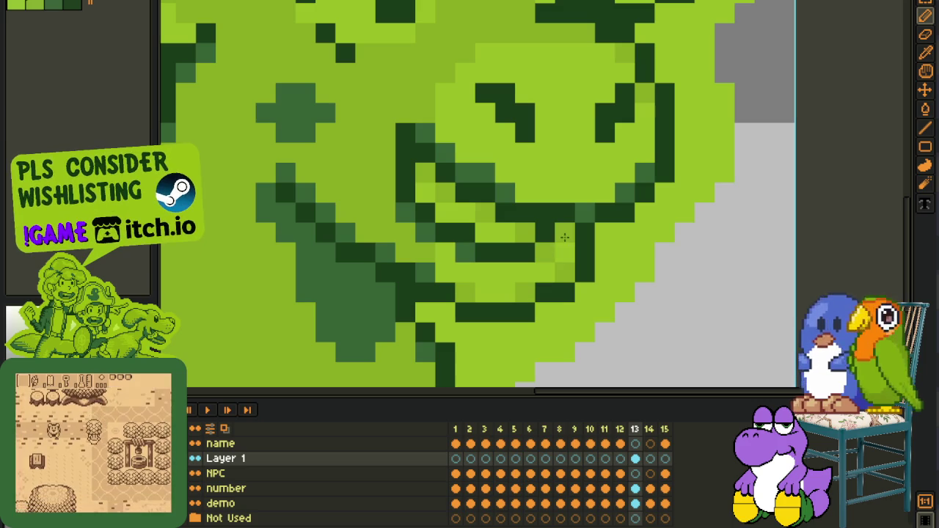
# Switch to the eyedropper and zoom out to review the portrait
pyautogui.press('i')
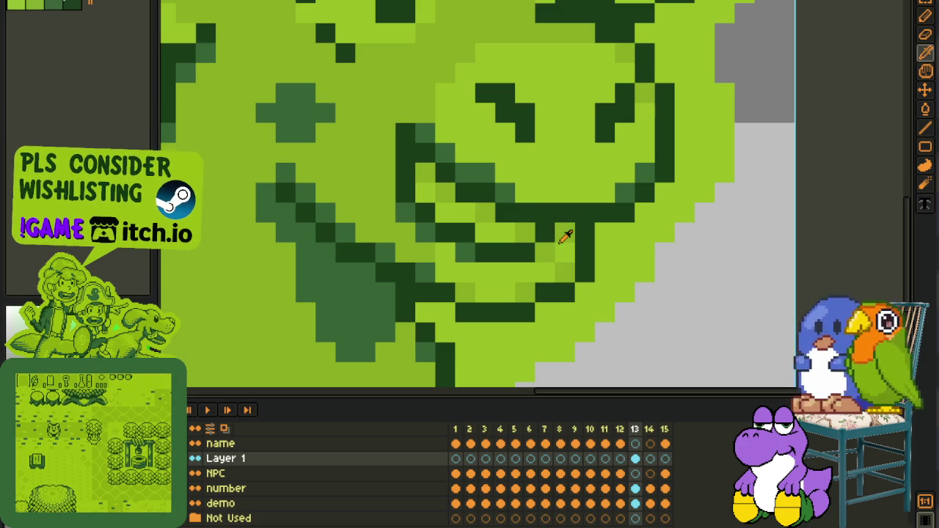
pyautogui.scroll(-5, 590, 264)
pyautogui.scroll(-1, 590, 265)
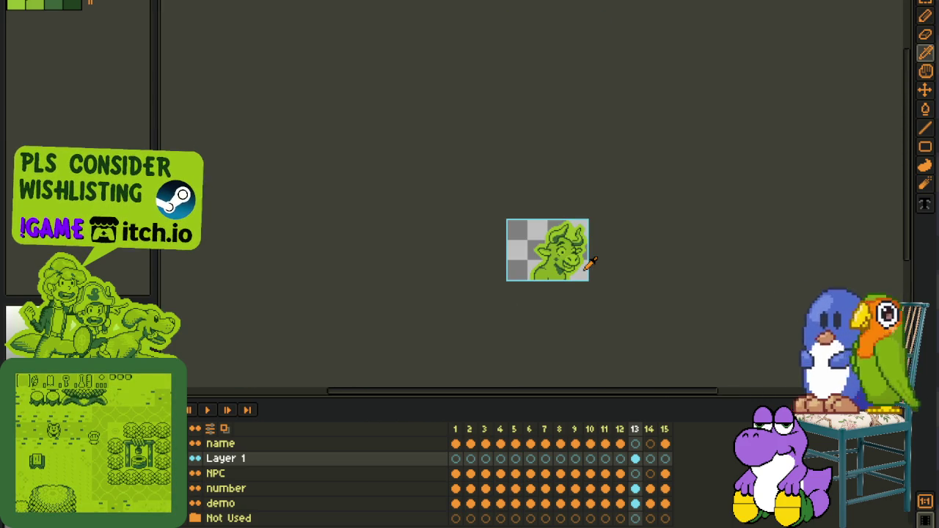
pyautogui.scroll(3, 597, 273)
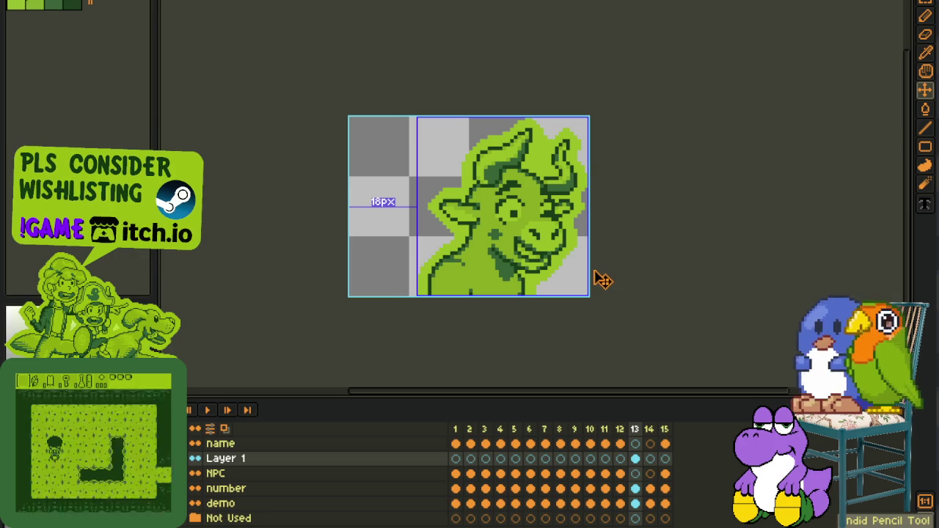
pyautogui.scroll(1, 602, 266)
pyautogui.press('alt')
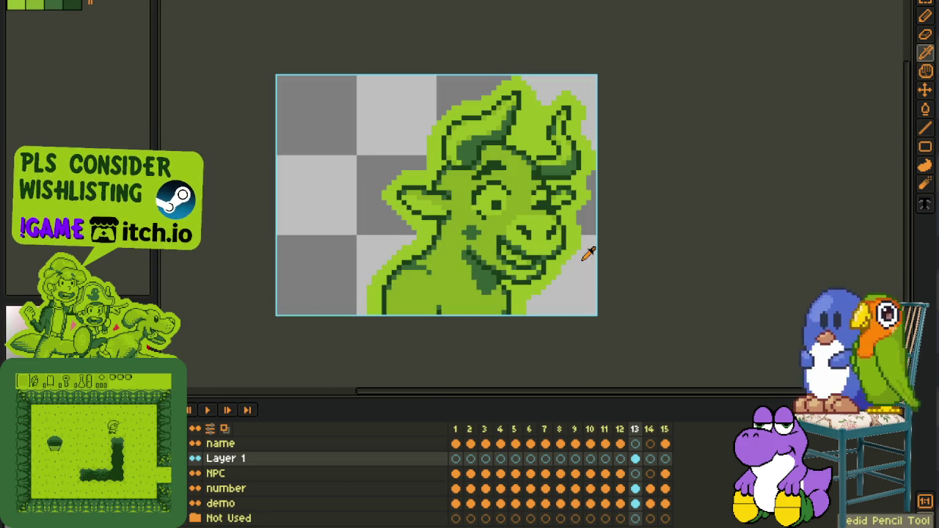
pyautogui.scroll(-3, 601, 252)
# Lighten two dark pixels on the bull's face to light green and save
pyautogui.hotkey('ctrl', 's')
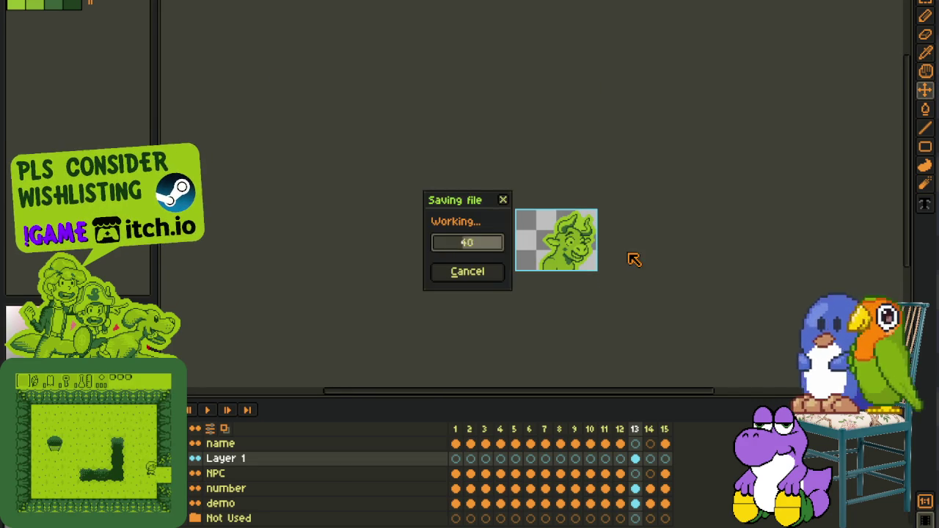
pyautogui.scroll(3, 631, 212)
pyautogui.scroll(3, 612, 239)
pyautogui.moveTo(549, 300); pyautogui.dragTo(570, 61)
pyautogui.click(562, 178)
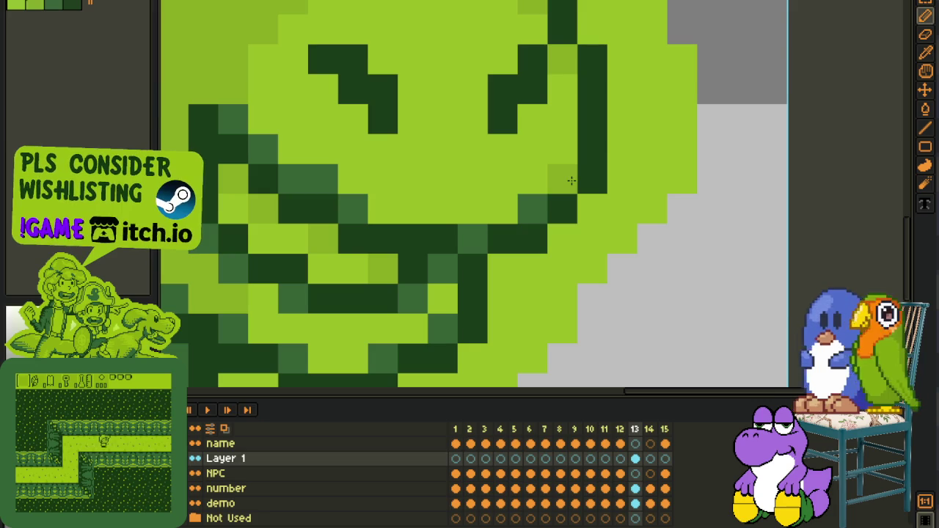
pyautogui.click(531, 210)
pyautogui.scroll(-1, 480, 245)
pyautogui.scroll(-1, 495, 256)
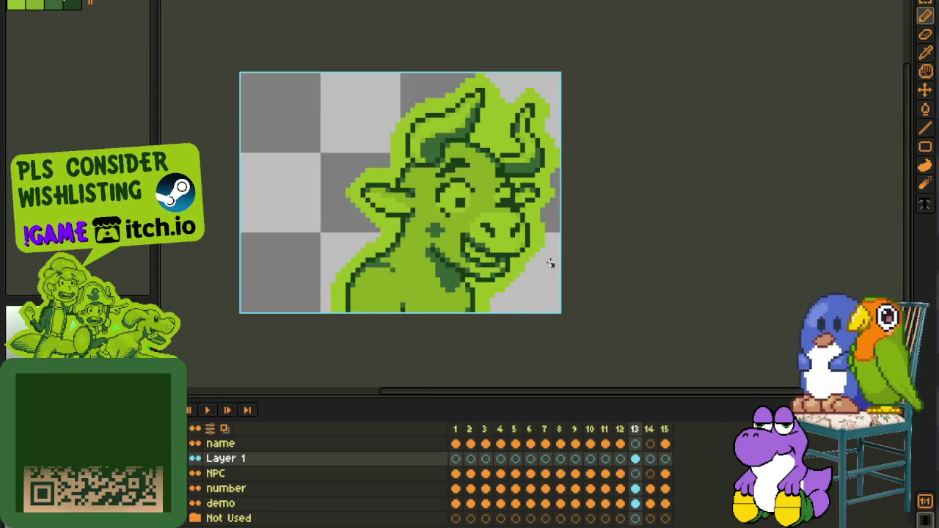
pyautogui.scroll(-1, 551, 264)
pyautogui.hotkey('ctrl', 's')
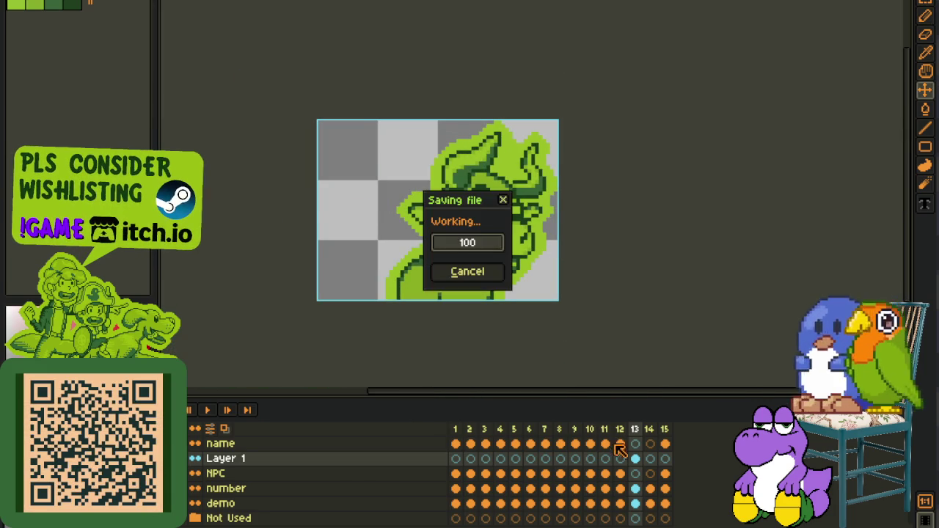
# Compare the bull with the portraits on frames 12, 9 and 5, then return to frame 13
pyautogui.click(618, 469)
pyautogui.click(575, 470)
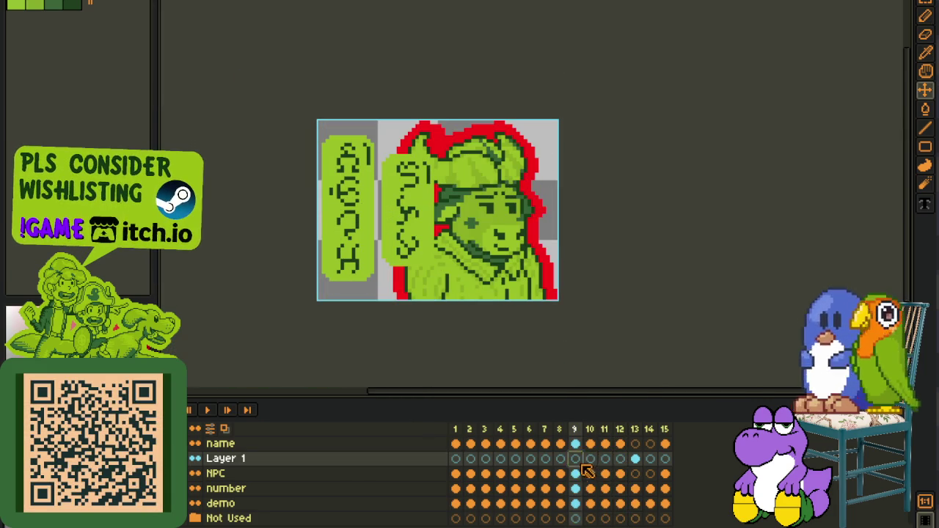
pyautogui.click(620, 467)
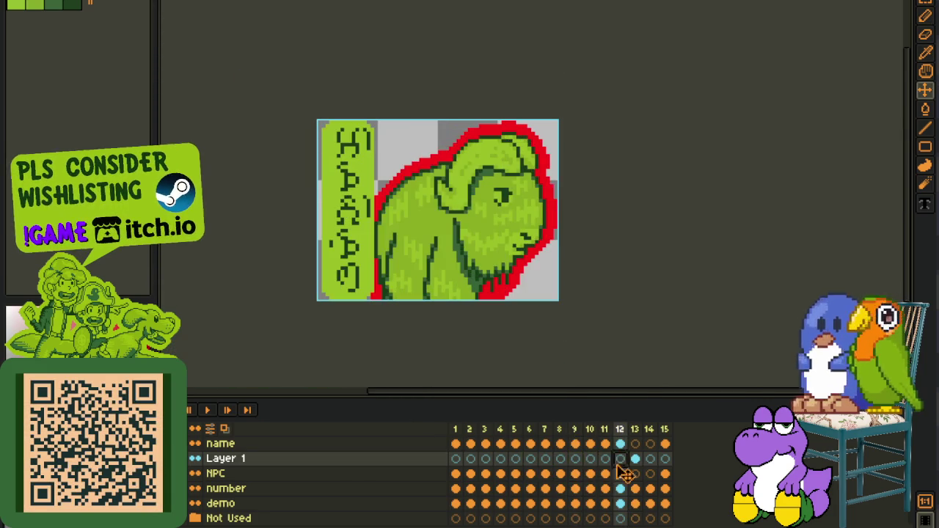
pyautogui.click(524, 465)
pyautogui.click(575, 467)
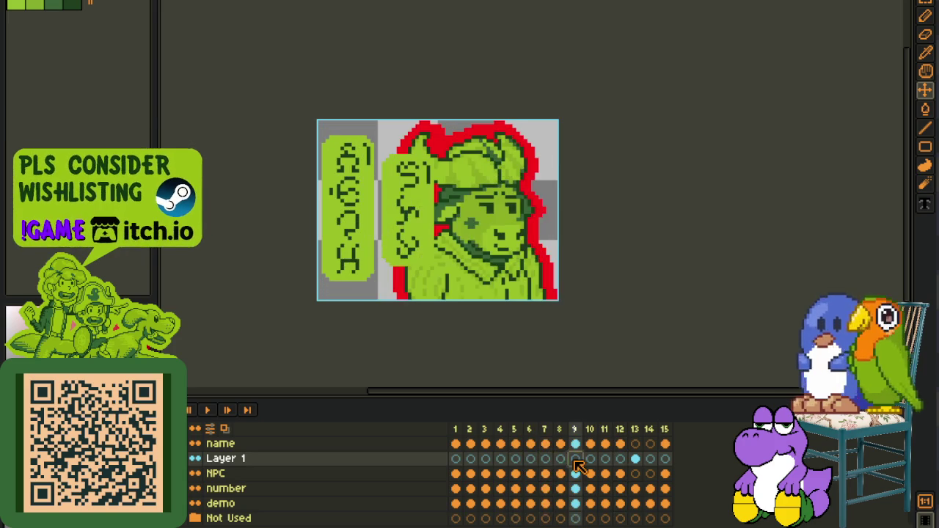
pyautogui.click(636, 459)
pyautogui.press('i')
pyautogui.scroll(1, 520, 269)
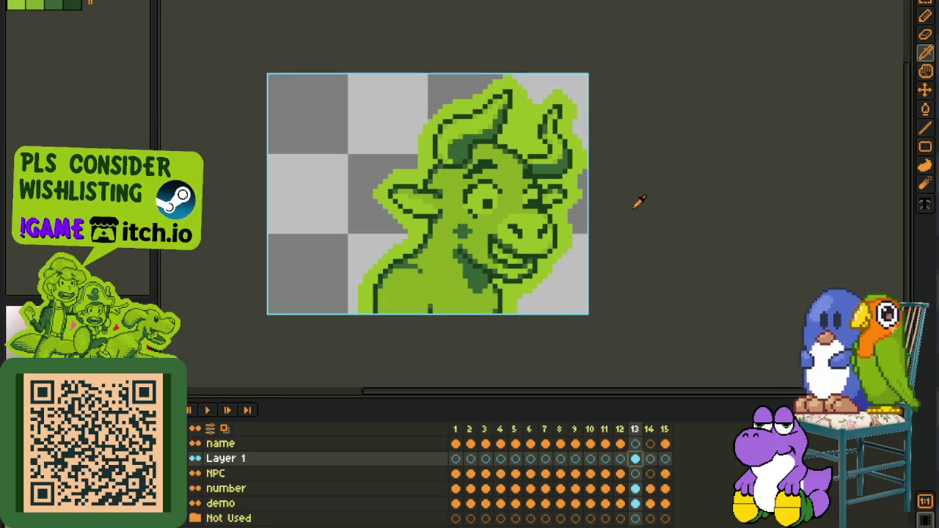
pyautogui.scroll(-2, 699, 219)
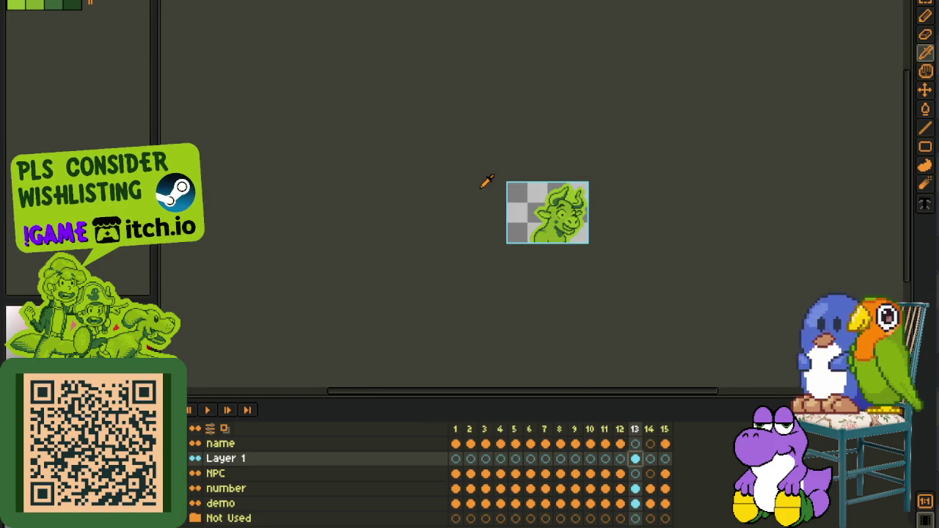
# Save the portrait sheet with the finished bull bust in frame 13
pyautogui.hotkey('ctrl', 's')
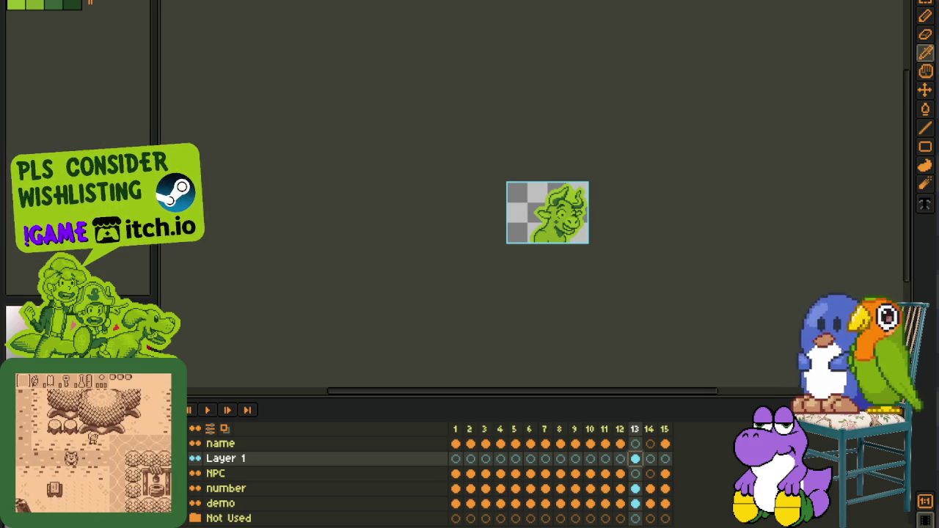
pyautogui.click(595, 460)
pyautogui.scroll(3, 579, 237)
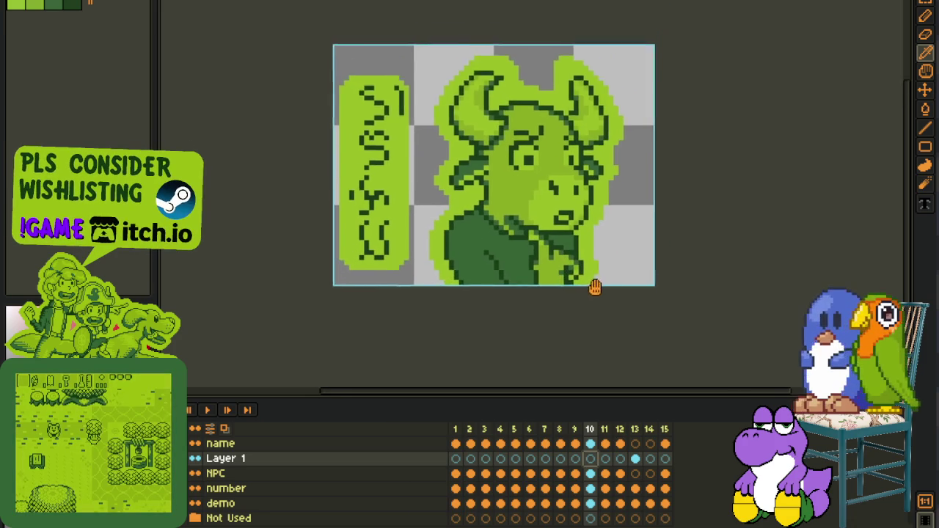
pyautogui.scroll(-1, 600, 400)
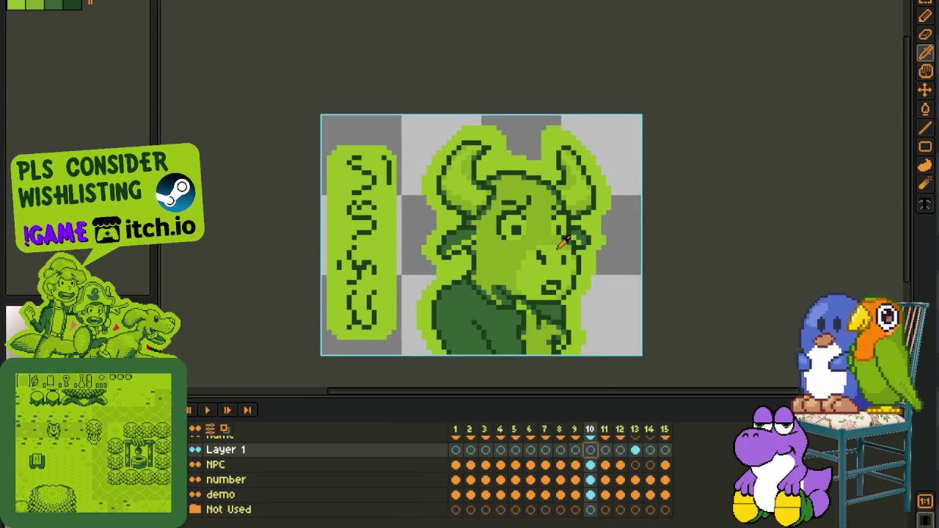
pyautogui.scroll(-1, 661, 301)
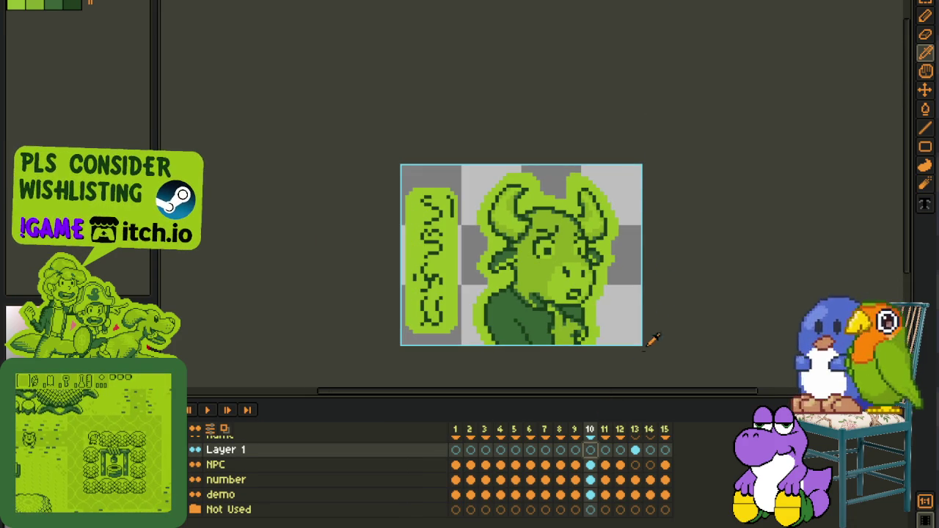
pyautogui.press('Left')
pyautogui.press('Left')
pyautogui.scroll(-2, 652, 312)
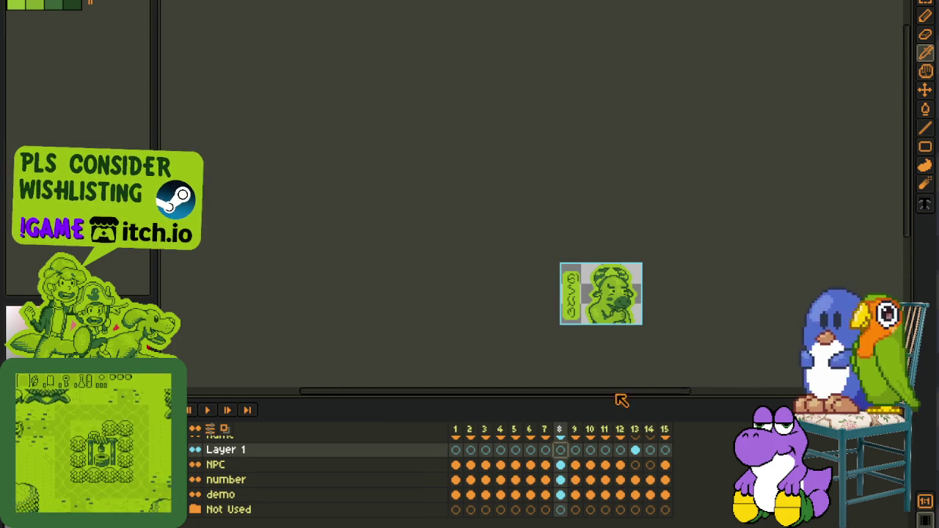
pyautogui.click(594, 450)
pyautogui.scroll(2, 657, 296)
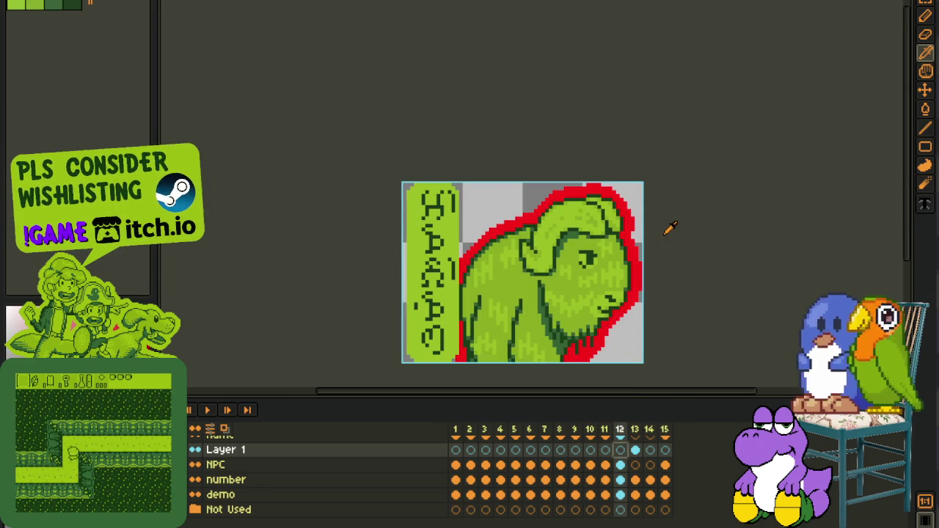
pyautogui.scroll(-1, 669, 234)
pyautogui.click(635, 450)
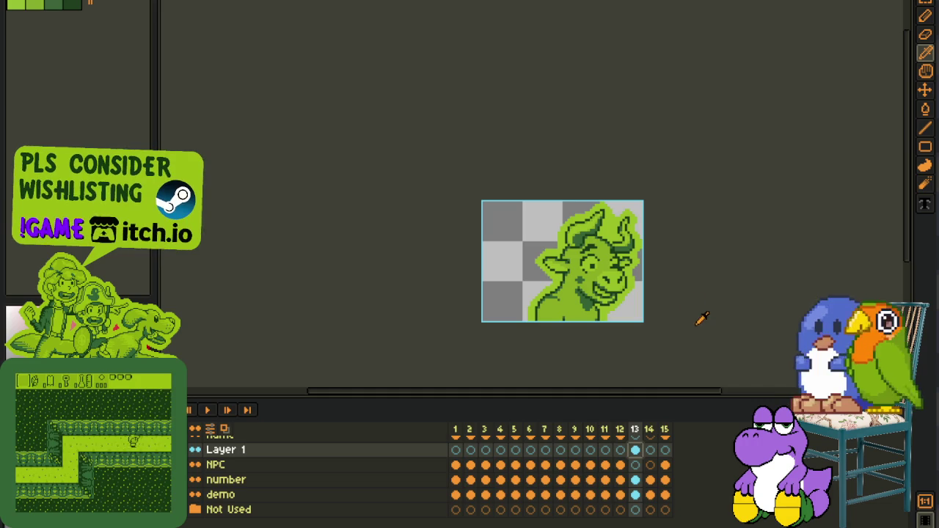
pyautogui.moveTo(652, 278); pyautogui.dragTo(598, 258)
pyautogui.scroll(1, 602, 279)
pyautogui.scroll(1, 543, 242)
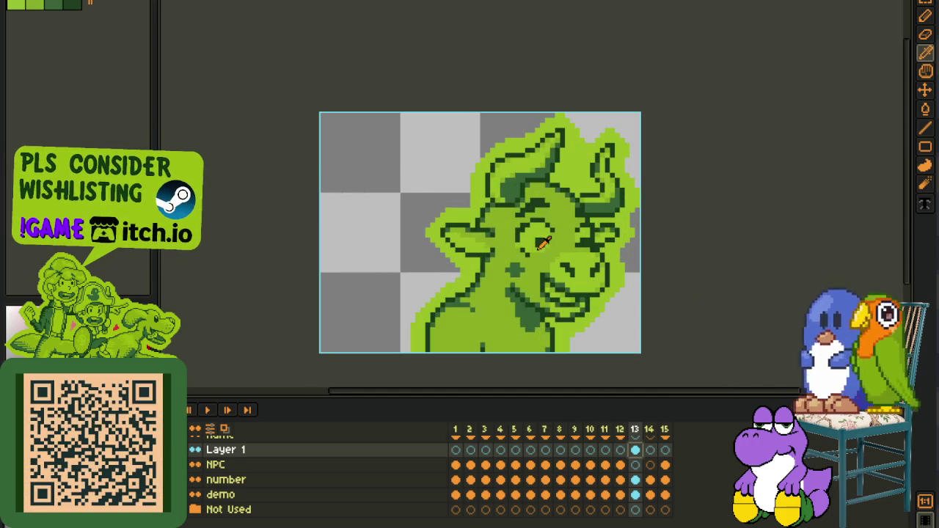
pyautogui.scroll(1, 501, 247)
pyautogui.scroll(-3, 598, 266)
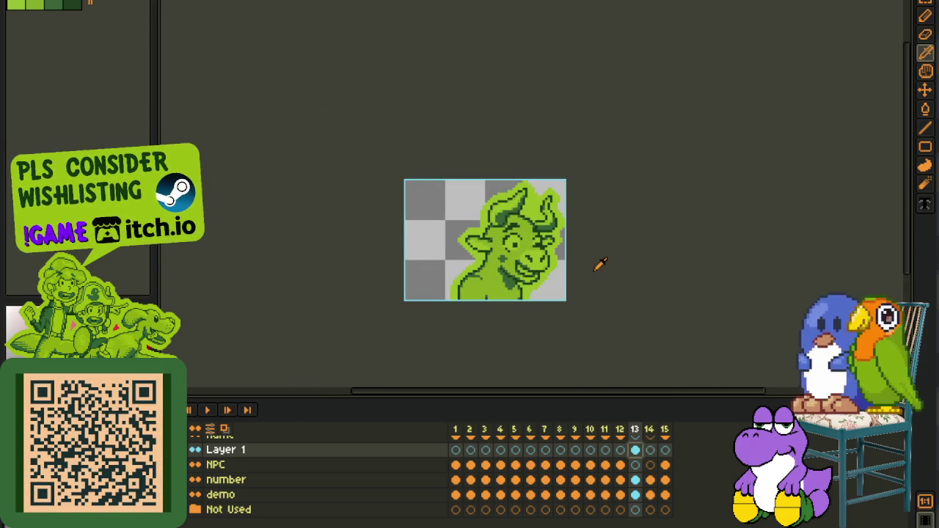
pyautogui.scroll(1, 596, 261)
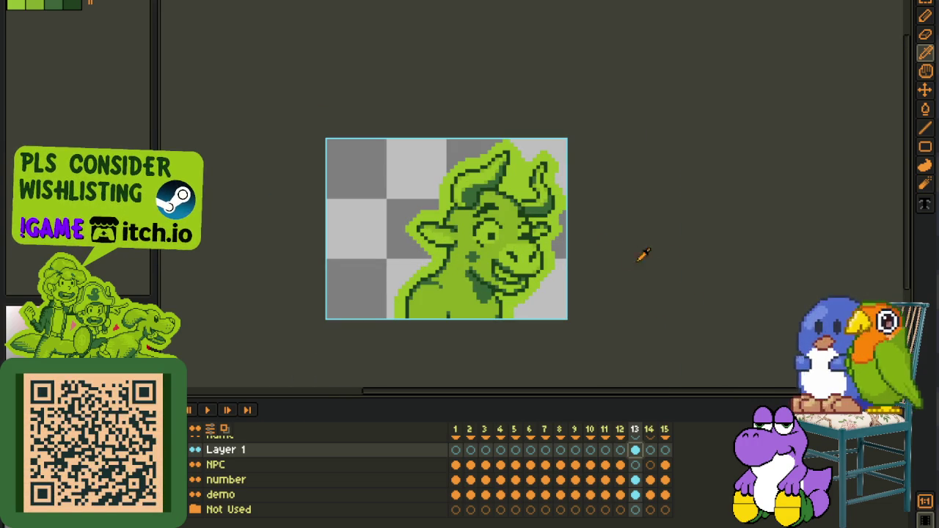